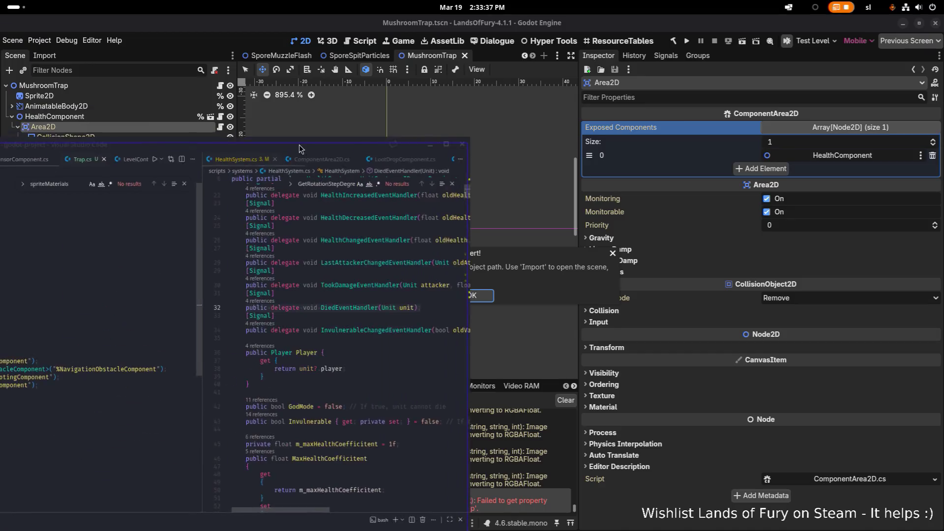
# Search the workspace for the exact term "ExposedComponents" and open MushroomTrap.tscn at its match.
pyautogui.write('Exposed')
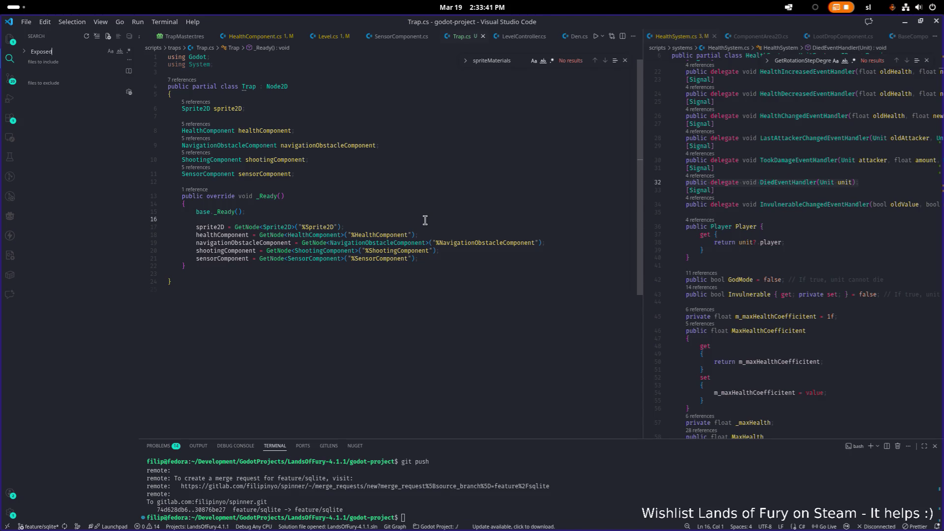
pyautogui.write('Components')
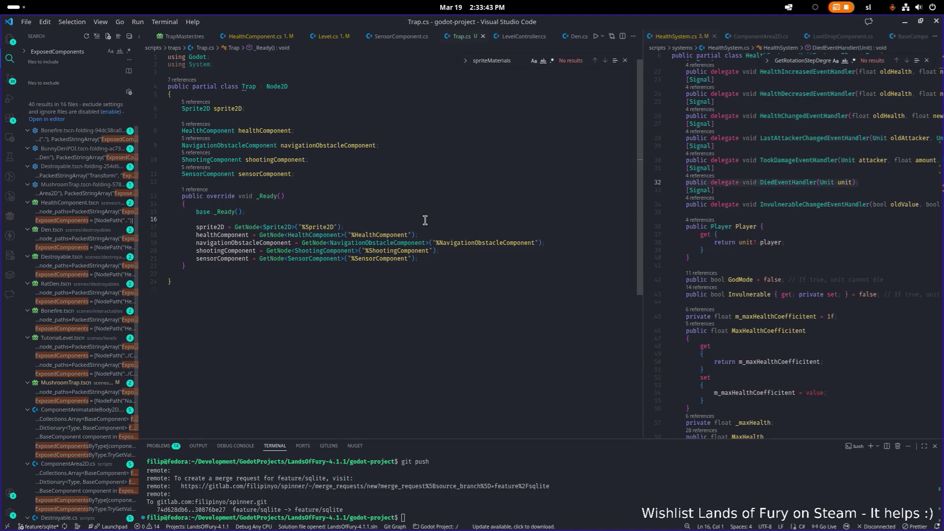
pyautogui.write('"')
pyautogui.press('End')
pyautogui.write('"')
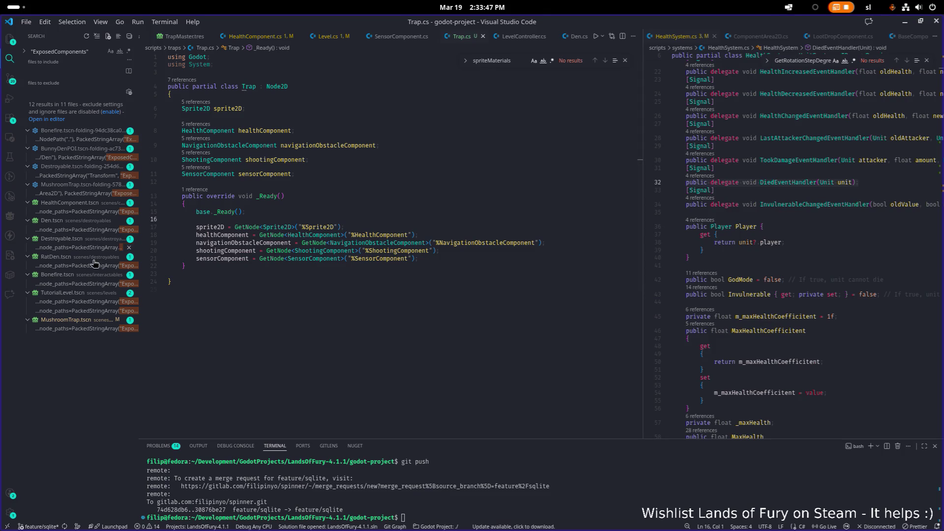
pyautogui.click(90, 328)
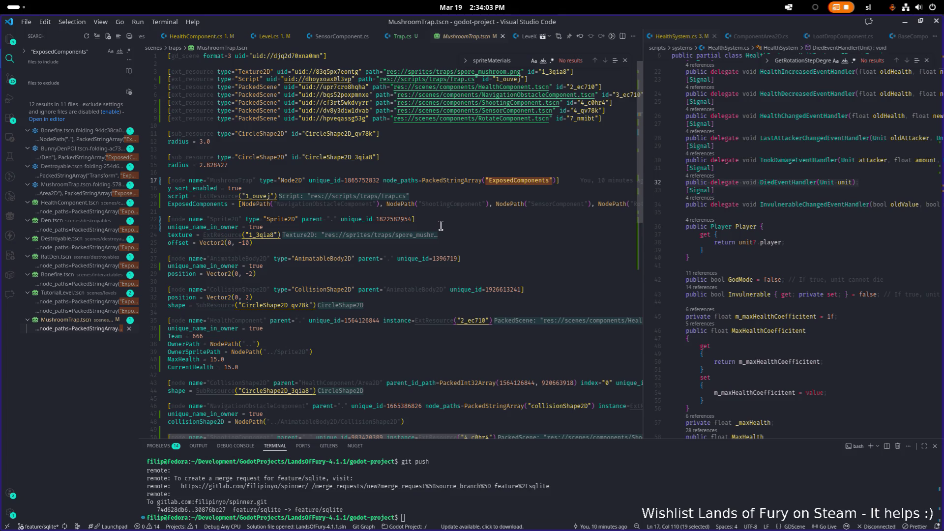
# Widen the scene file editor pane and inspect the exposed components list on line 20.
pyautogui.moveTo(643, 182); pyautogui.dragTo(838, 180)
pyautogui.click(738, 201)
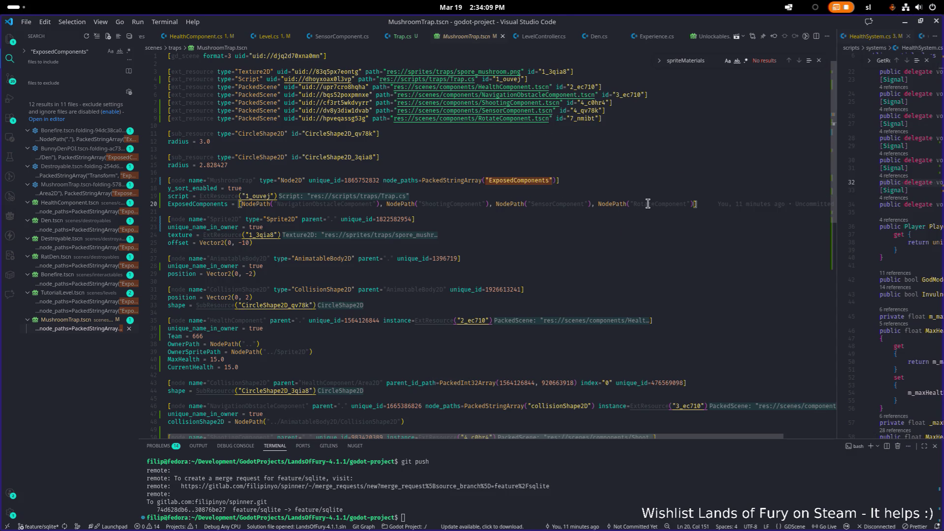
pyautogui.moveTo(713, 204)
# Move to the MushroomTrap name on line 17, then return to Godot and dismiss the loading error.
pyautogui.press('Up')
pyautogui.press('Up')
pyautogui.press('Up')
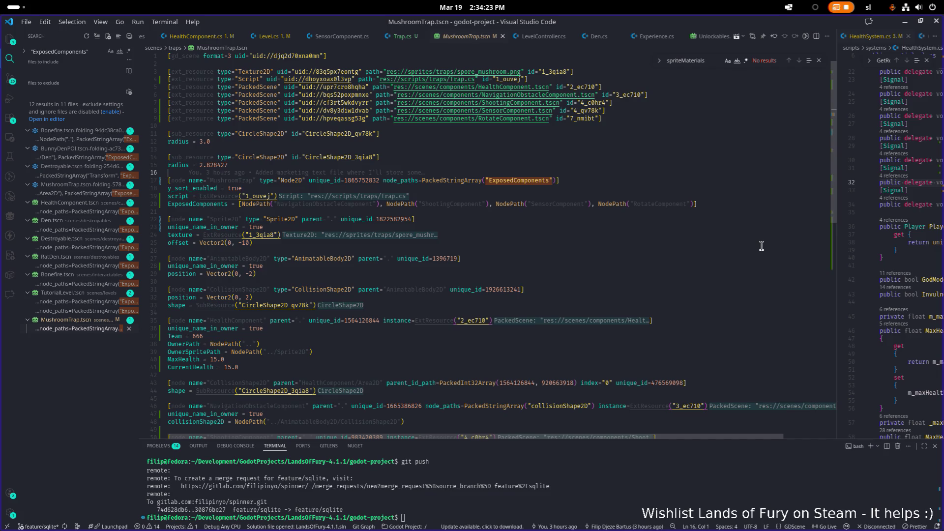
pyautogui.press('Down')
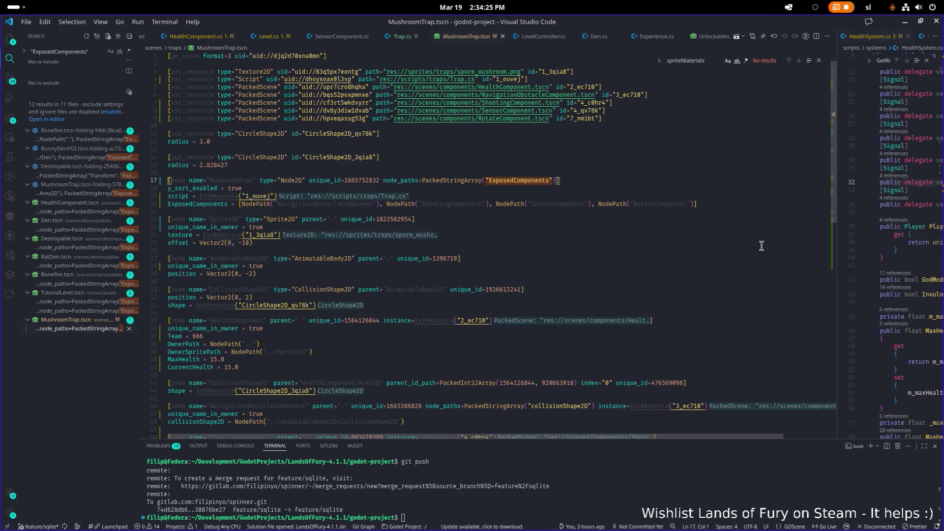
pyautogui.hotkey('ctrl', 'Right')
pyautogui.hotkey('ctrl', 'Right')
pyautogui.hotkey('ctrl', 'Right')
pyautogui.hotkey('ctrl', 'Right')
pyautogui.hotkey('ctrl', 'Right')
pyautogui.hotkey('ctrl', 'Right')
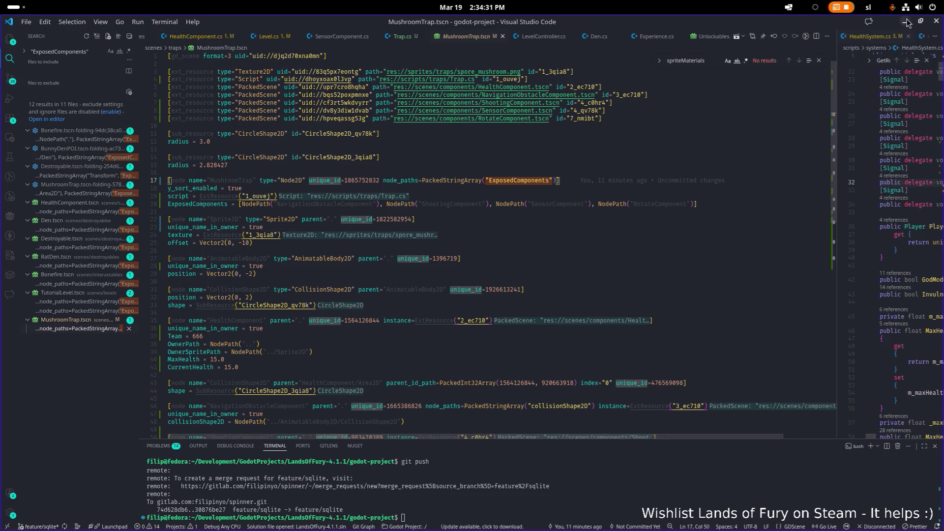
pyautogui.hotkey('alt', 'Tab')
pyautogui.click(471, 295)
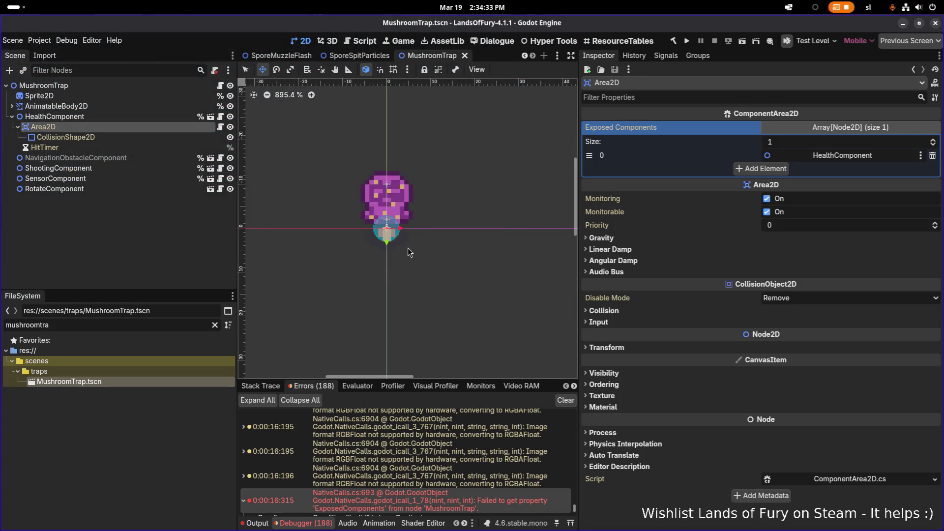
# Dismiss the error alert and add a Node2D child under the MushroomTrap node.
pyautogui.click(130, 208)
pyautogui.click(12, 116)
pyautogui.click(69, 86)
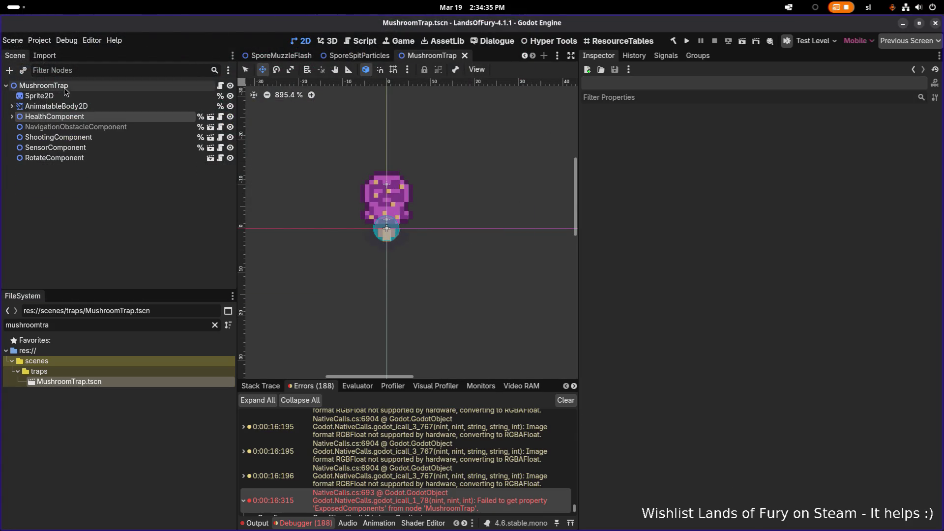
pyautogui.rightClick(69, 86)
pyautogui.click(110, 108)
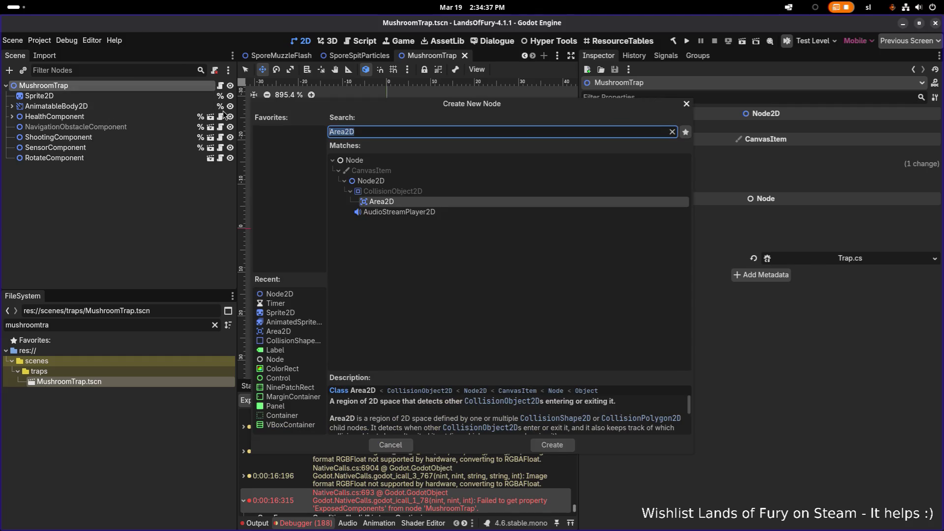
pyautogui.write('node')
pyautogui.press('Down')
pyautogui.press('Down')
pyautogui.press('Return')
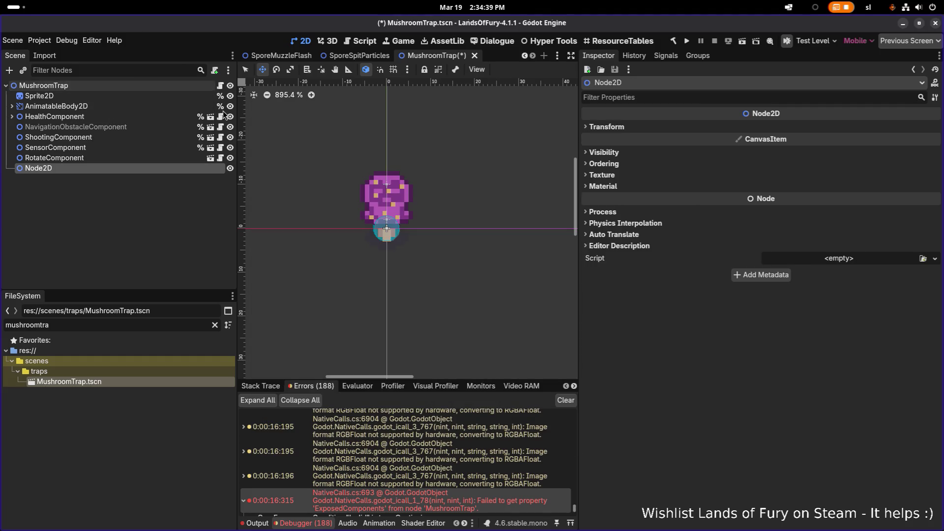
# Make the Node2D the scene root and move all seven children directly under it.
pyautogui.rightClick(143, 168)
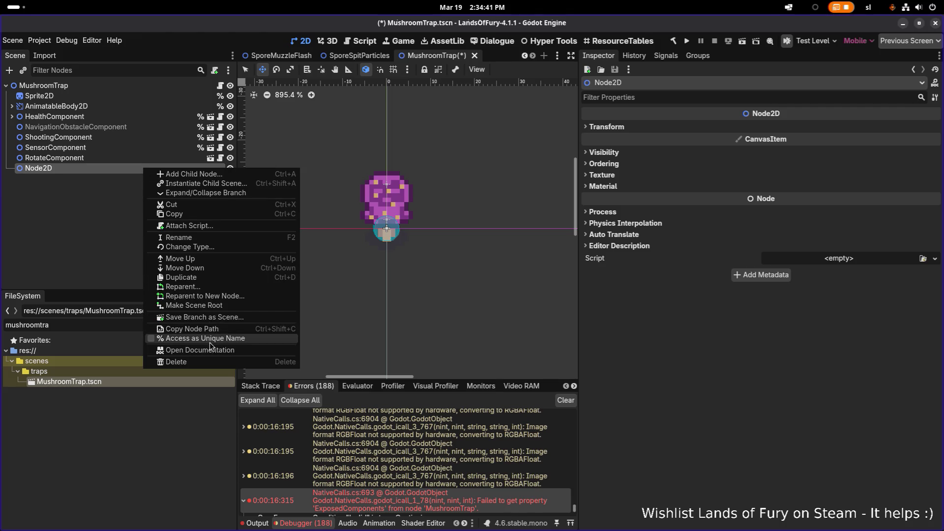
pyautogui.click(216, 305)
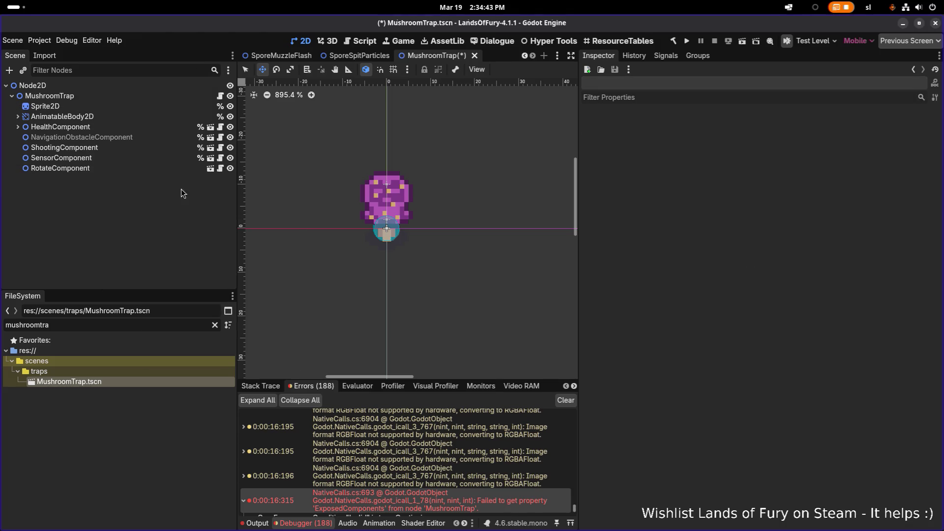
pyautogui.click(49, 106)
pyautogui.keyDown('shift'); pyautogui.click(62, 168); pyautogui.keyUp('shift')
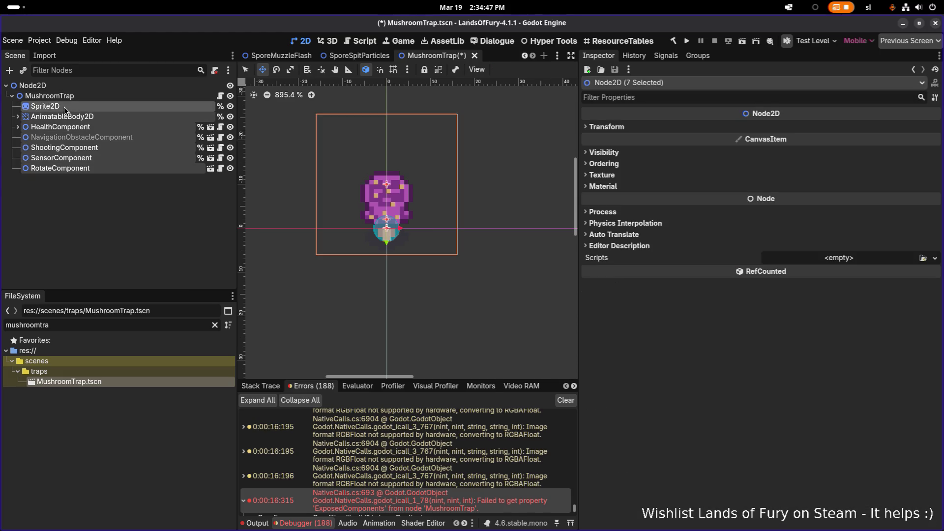
pyautogui.moveTo(64, 109); pyautogui.dragTo(74, 92)
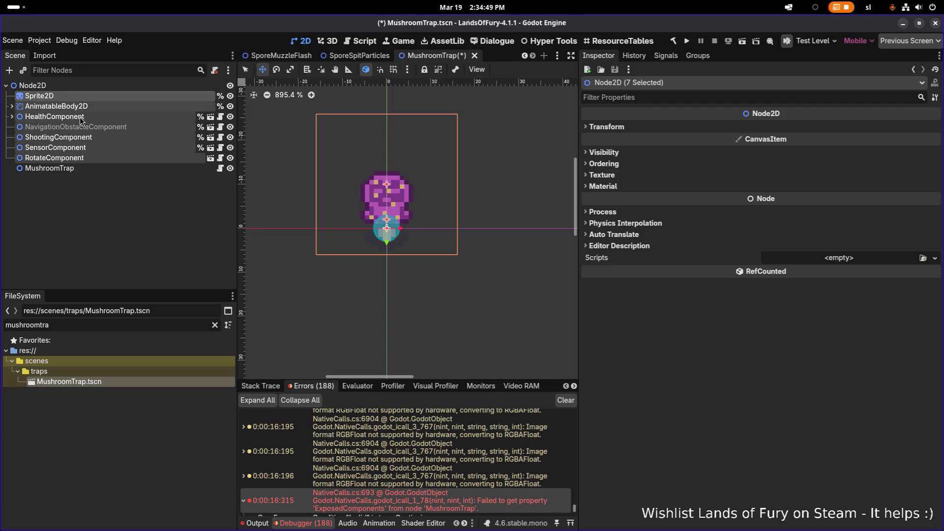
# Rename the new root to MushroomTrap and attach the existing Trap.cs script.
pyautogui.click(78, 168)
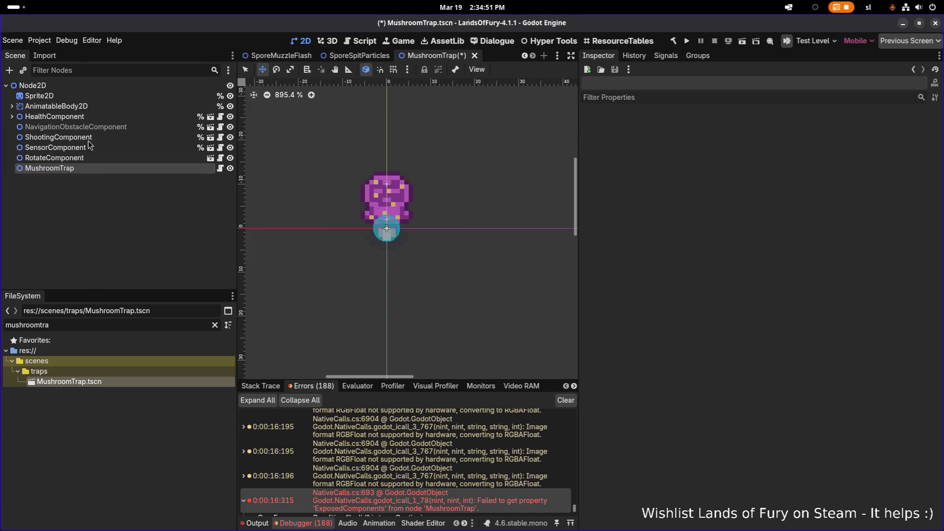
pyautogui.doubleClick(70, 84)
pyautogui.write('MushroomTrap')
pyautogui.press('Return')
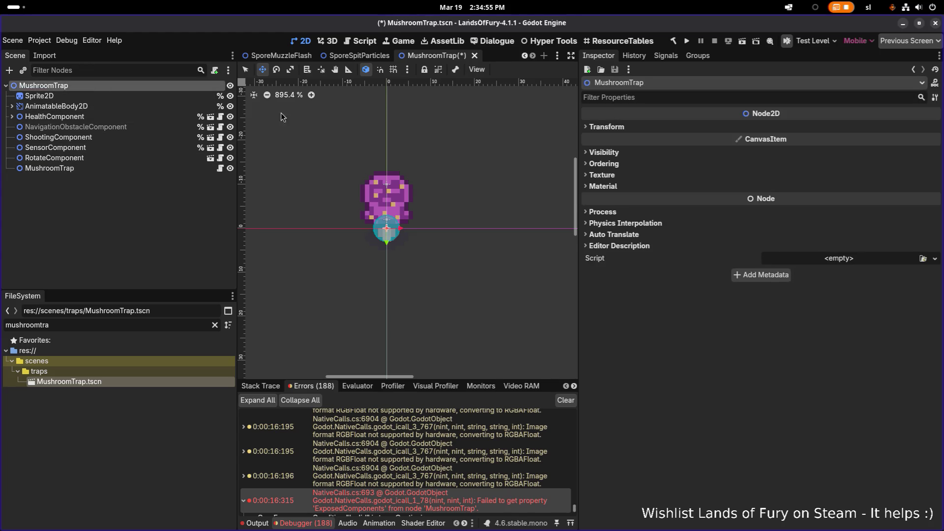
pyautogui.click(923, 258)
pyautogui.write('trap')
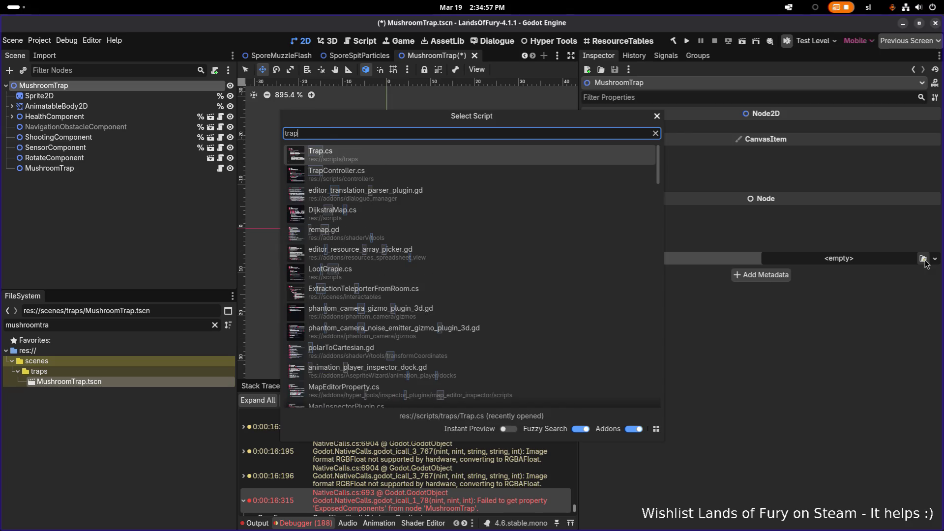
pyautogui.press('Return')
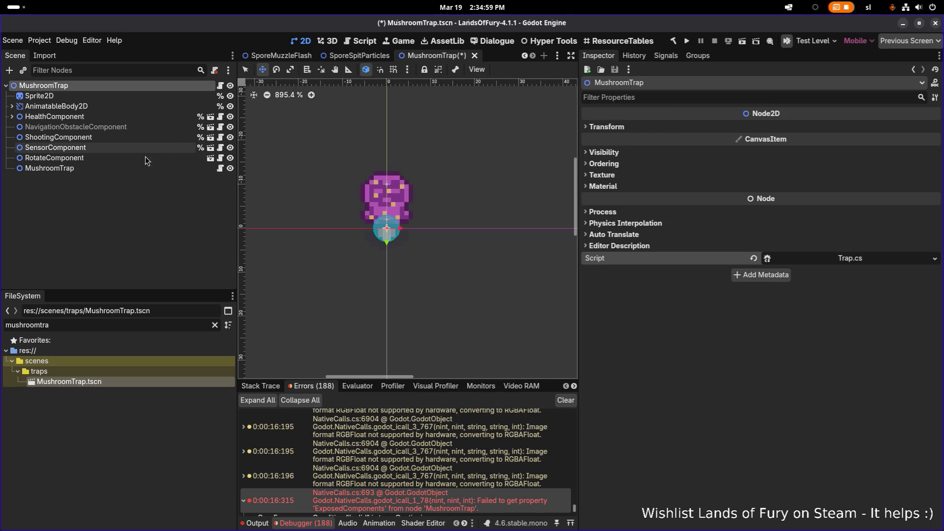
# Delete the leftover old MushroomTrap child node.
pyautogui.click(151, 172)
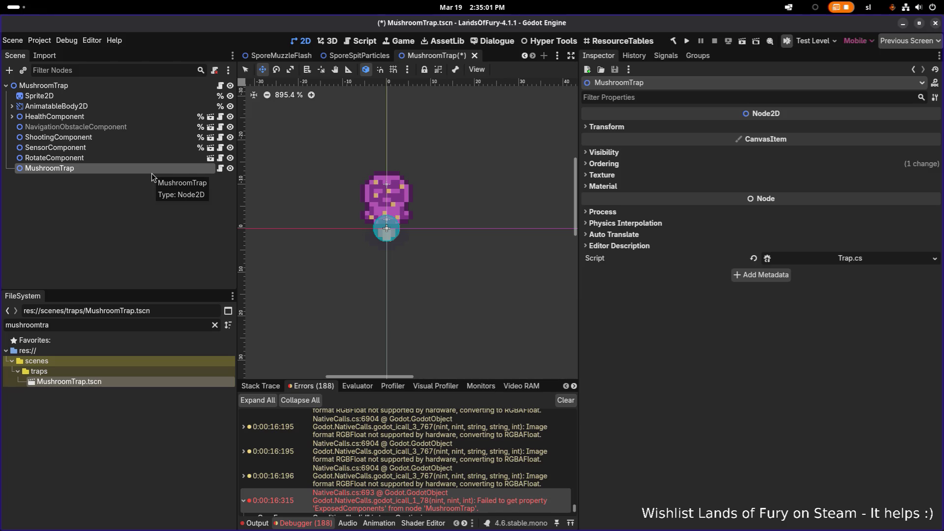
pyautogui.press('Delete')
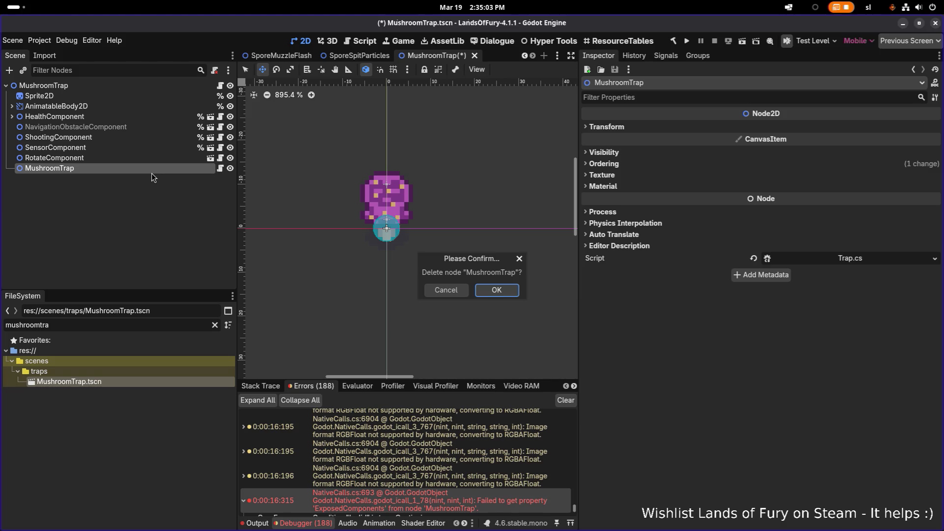
pyautogui.press('Return')
pyautogui.click(129, 157)
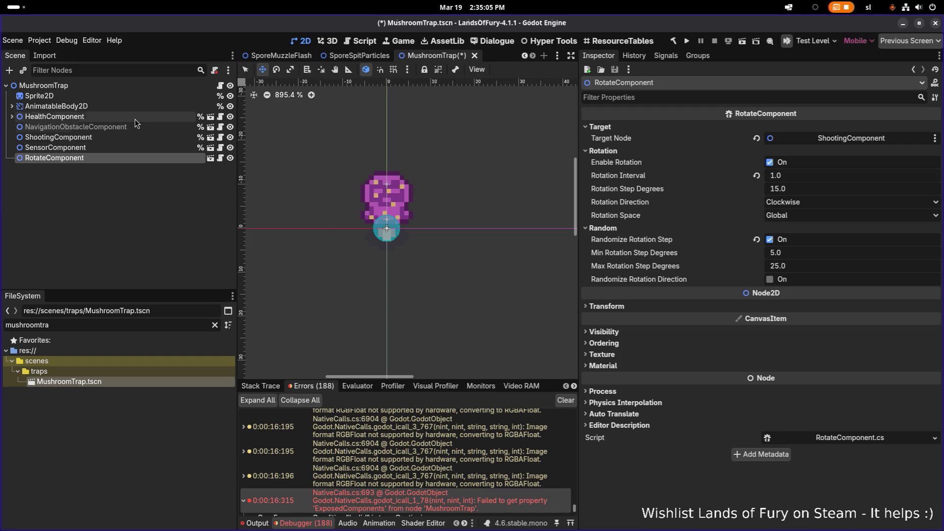
# Set HealthComponent's Owner Path to MushroomTrap and Owner Sprite Path to Sprite2D, then save the scene.
pyautogui.click(135, 118)
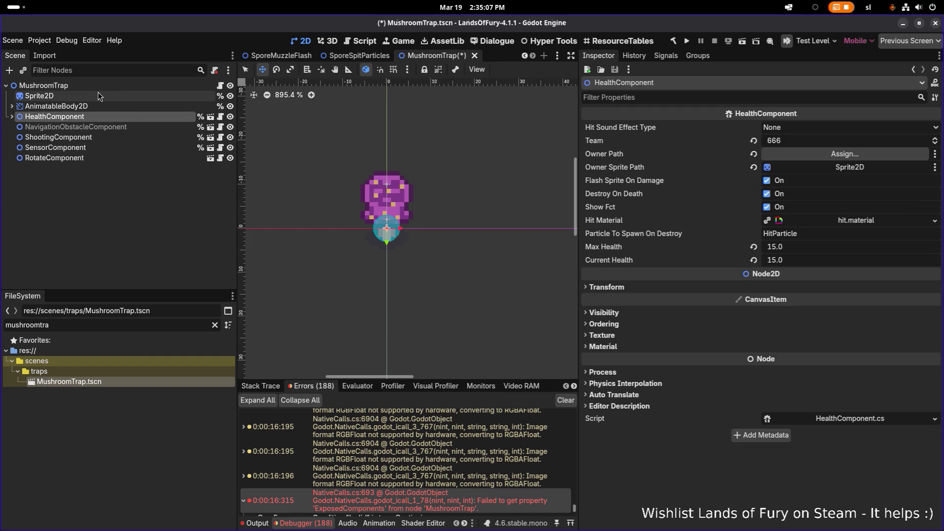
pyautogui.moveTo(88, 86); pyautogui.dragTo(813, 157)
pyautogui.moveTo(40, 96)
pyautogui.mouseDown()
pyautogui.moveTo(771, 153)
pyautogui.moveTo(833, 166)
pyautogui.mouseUp()
pyautogui.hotkey('ctrl', 's')
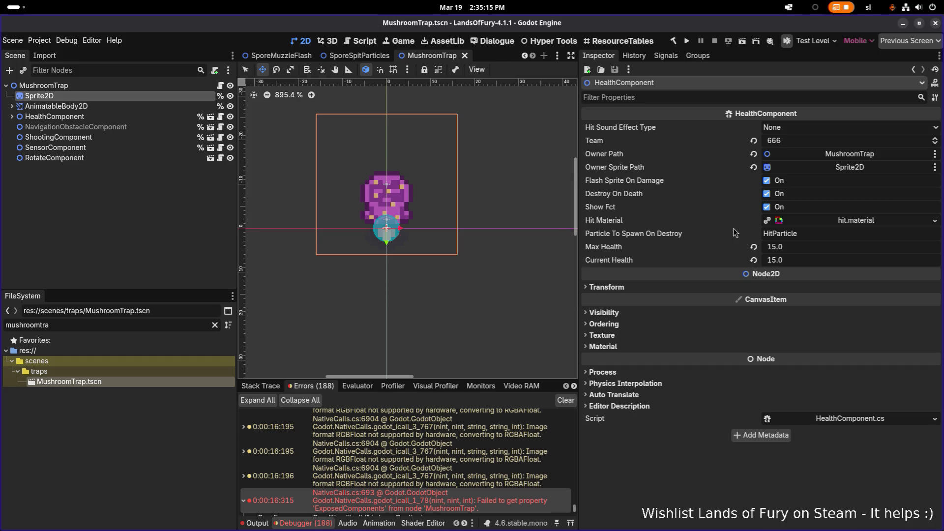
# Set the HealthComponent's Max Health to 20.
pyautogui.click(802, 253)
pyautogui.write('120')
pyautogui.hotkey('ctrl', 'a')
pyautogui.write('20')
pyautogui.press('Tab')
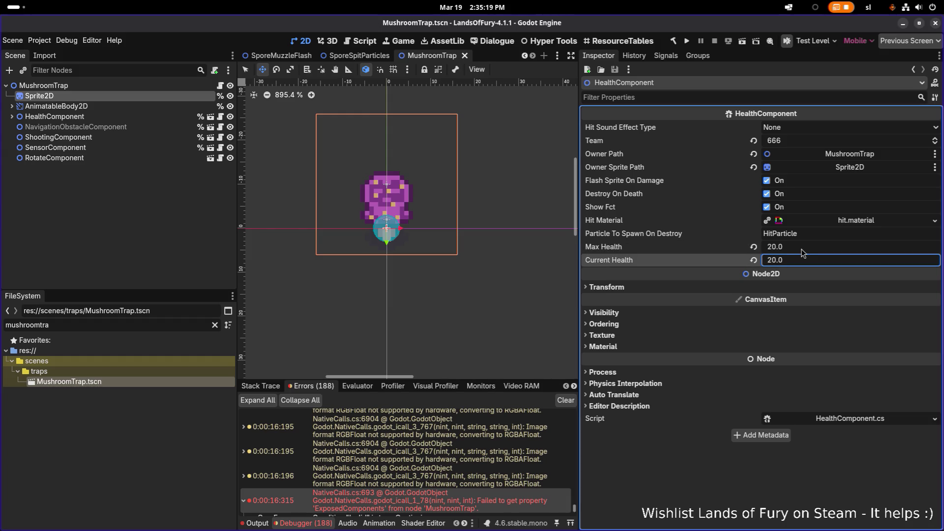
pyautogui.click(44, 86)
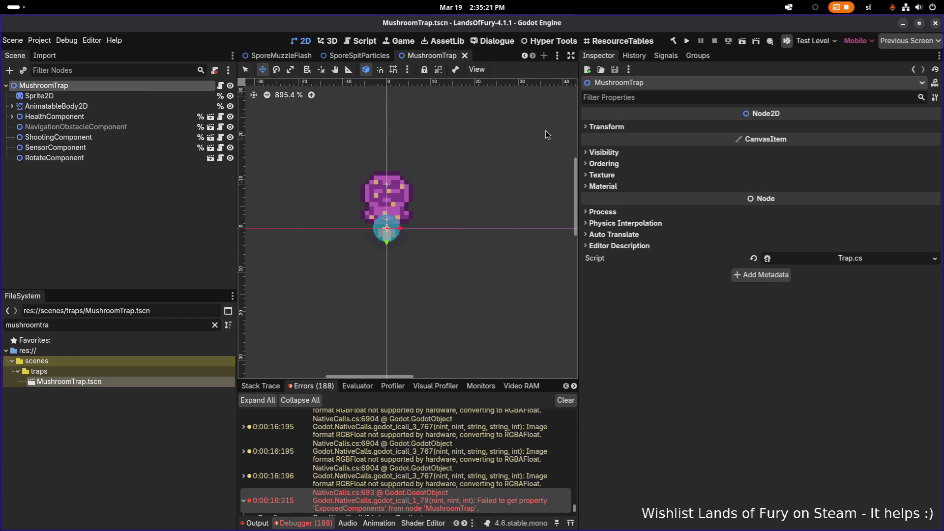
pyautogui.scroll(-1, 547, 134)
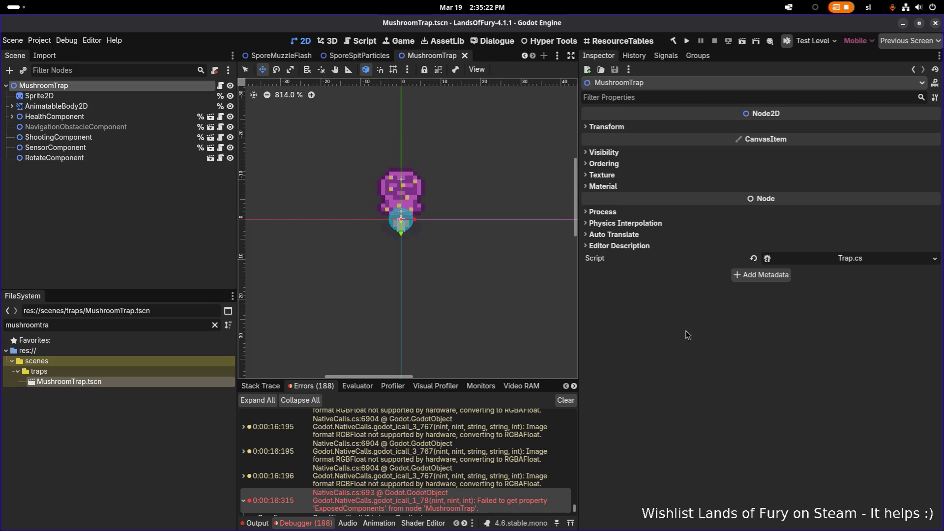
# Run the game project and clear the old entries from the debugger's Errors list.
pyautogui.click(687, 42)
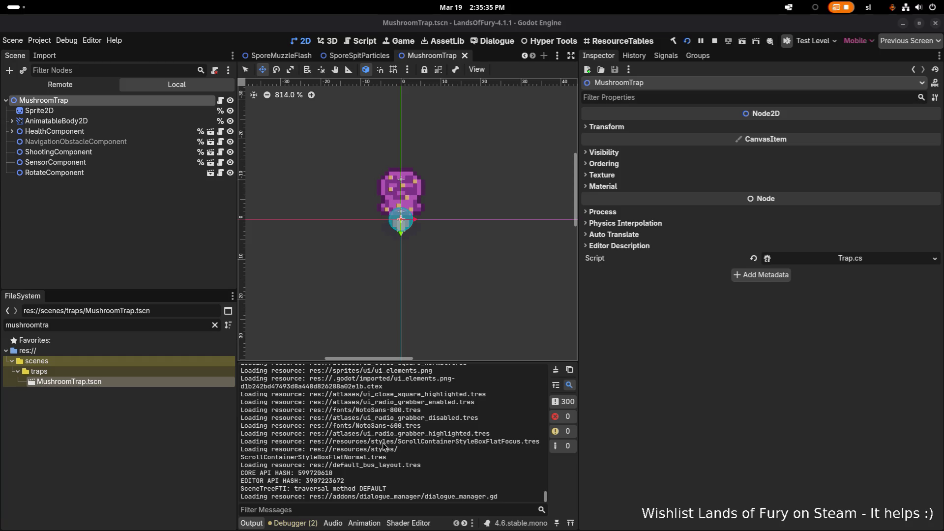
pyautogui.click(295, 523)
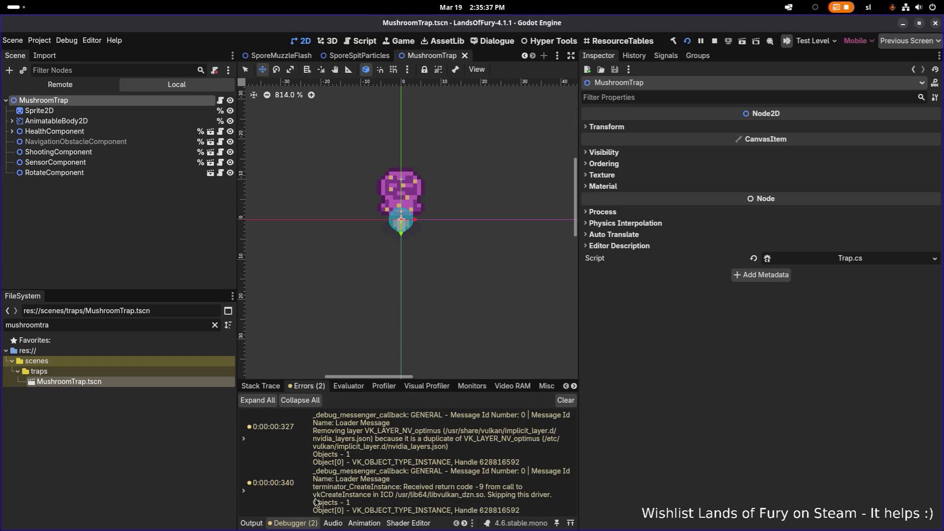
pyautogui.click(566, 401)
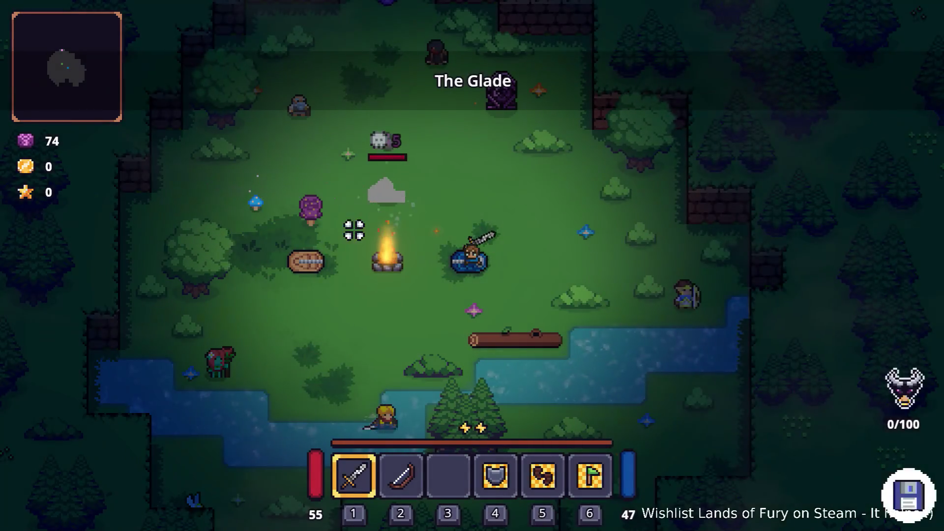
# Walk the hero around the campfire and into the mushroom trap's spore range.
pyautogui.hotkey('alt', 'Tab')
pyautogui.hotkey('alt', 'Tab')
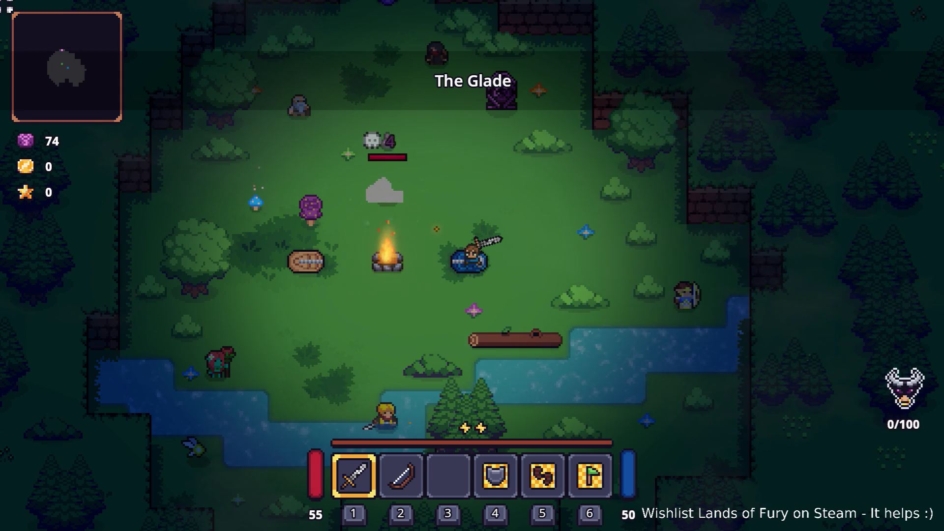
pyautogui.press('a')
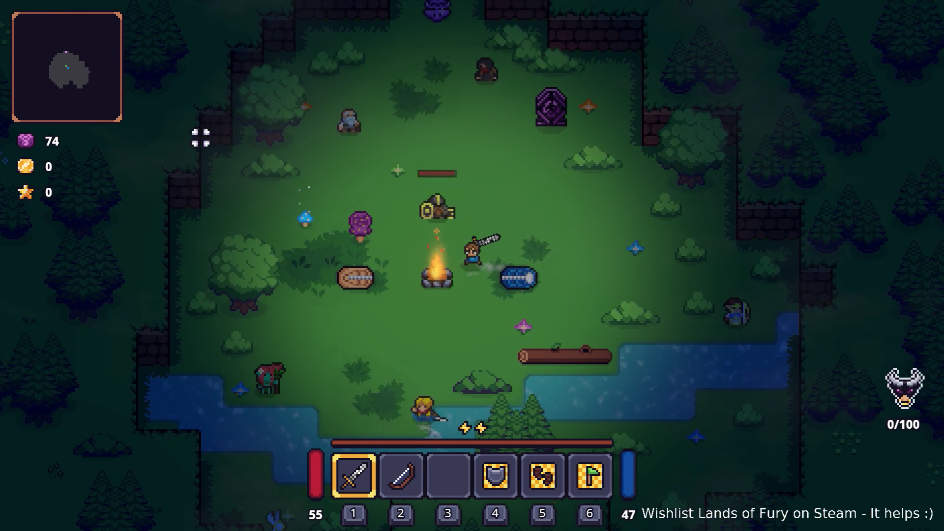
pyautogui.press('w')
pyautogui.press('a')
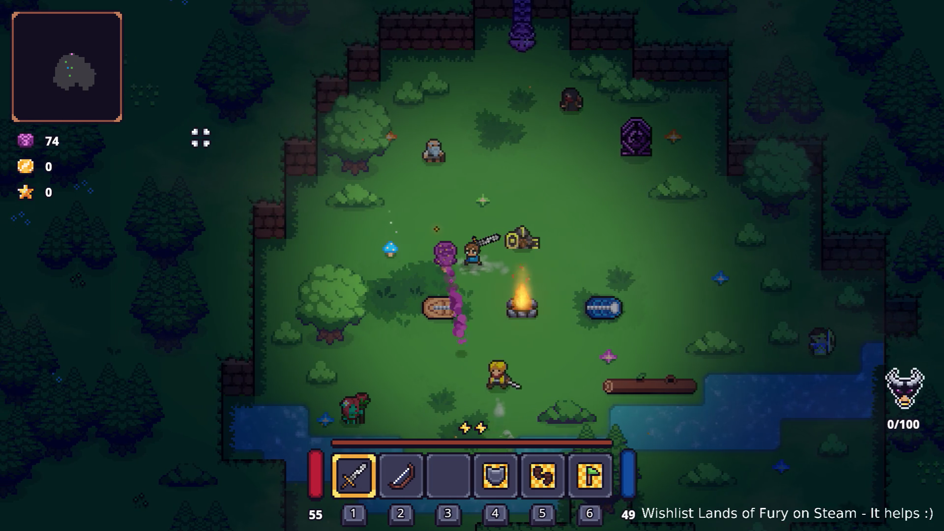
pyautogui.press('s')
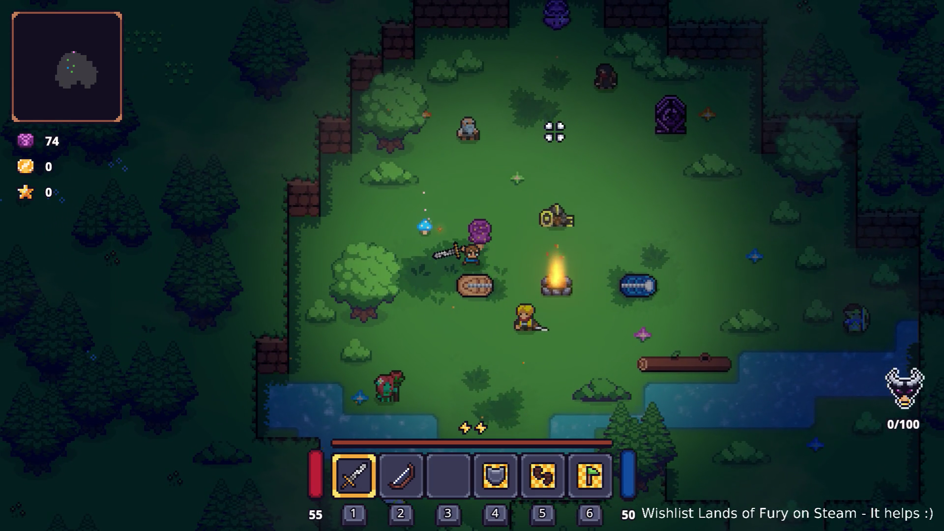
pyautogui.press('s')
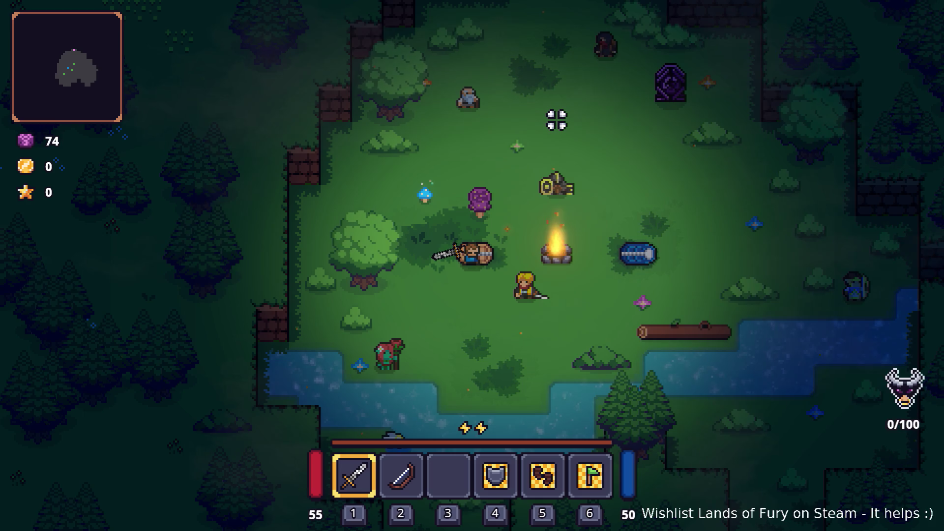
pyautogui.press('s')
pyautogui.press('s')
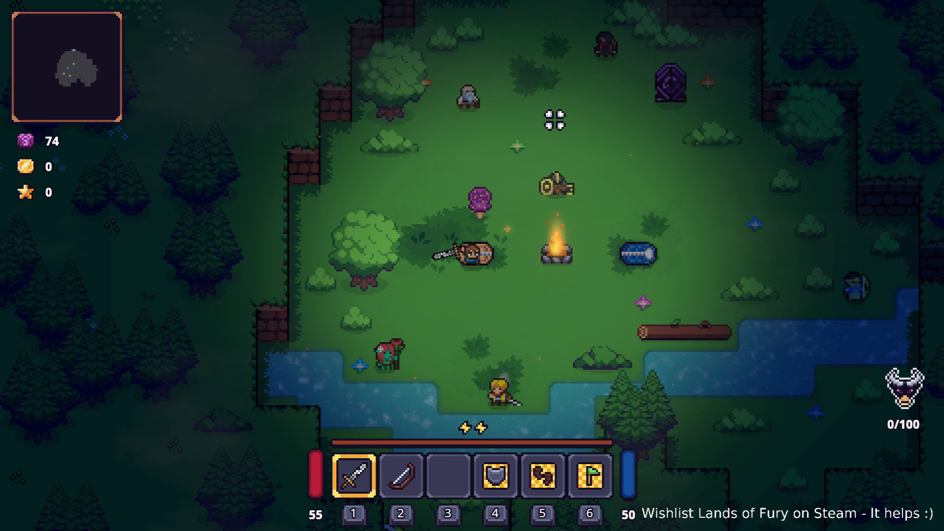
pyautogui.press('w')
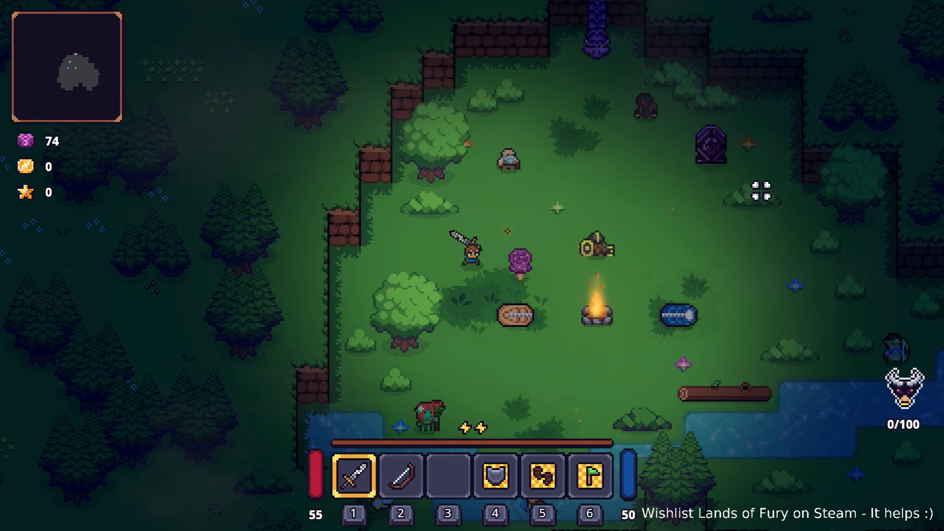
pyautogui.press('s')
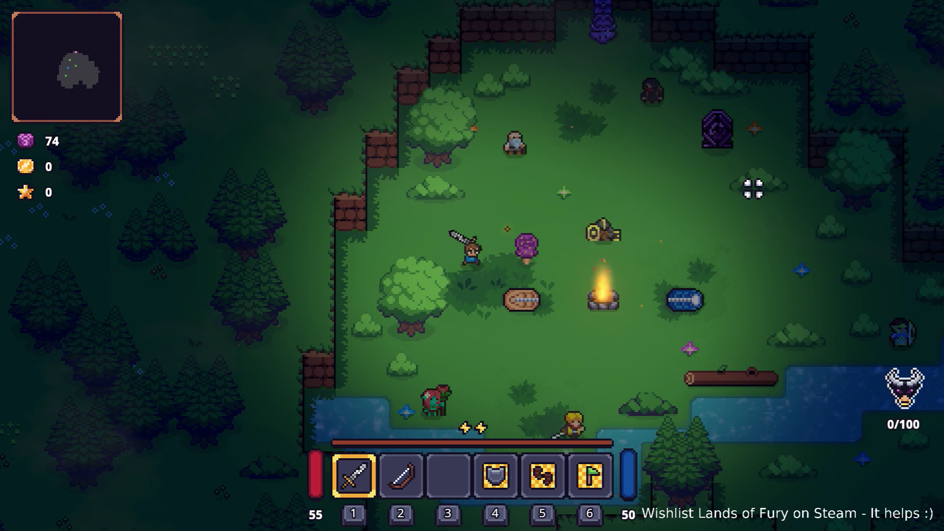
pyautogui.press('d')
pyautogui.press('d')
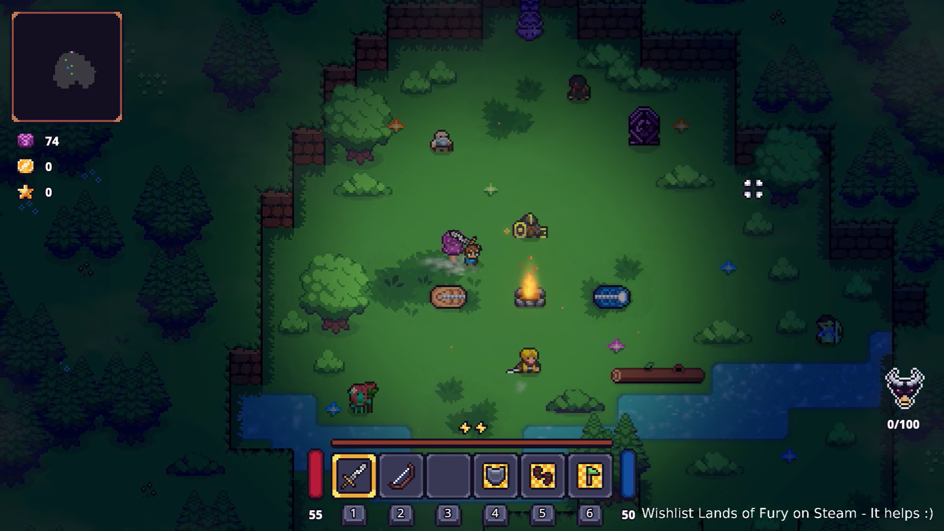
pyautogui.press('a')
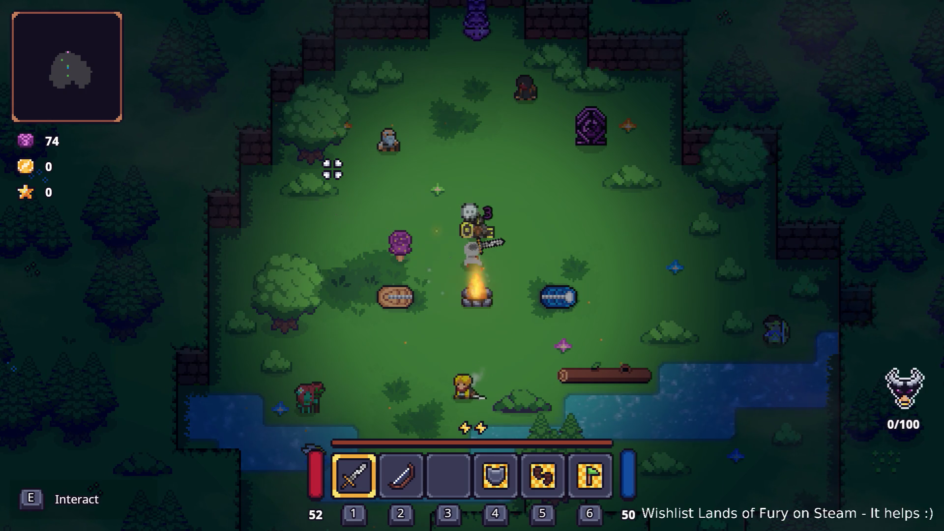
pyautogui.press('a')
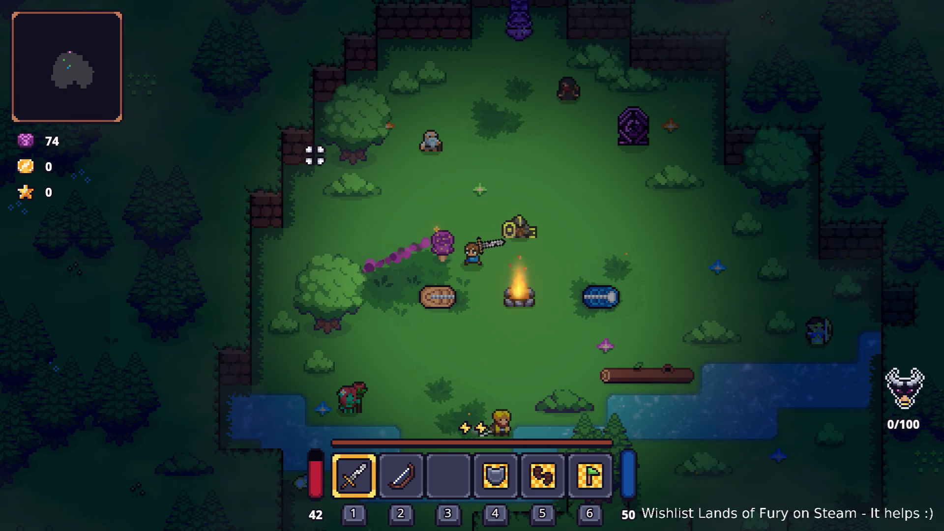
# Swing the sword near the trap, walk toward the portal, then pause and quit the game.
pyautogui.press('d')
pyautogui.click(312, 156)
pyautogui.press('a')
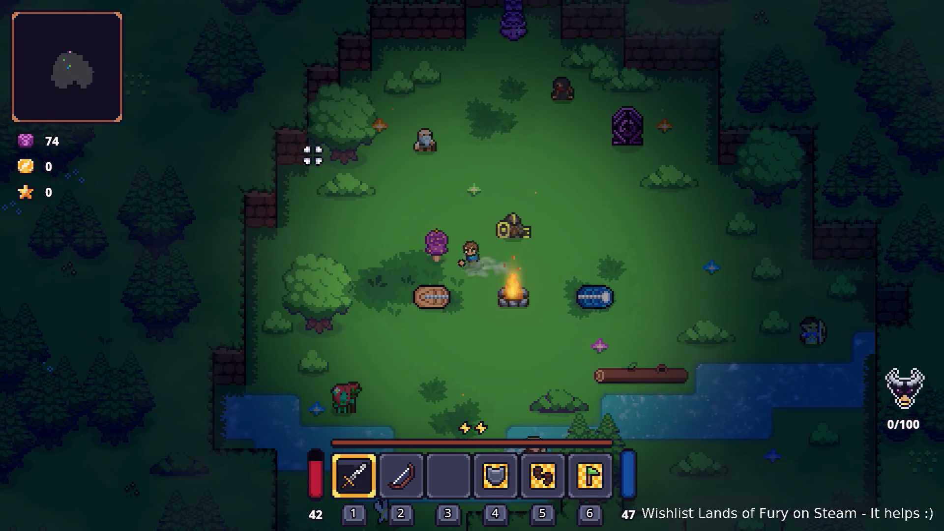
pyautogui.press('d')
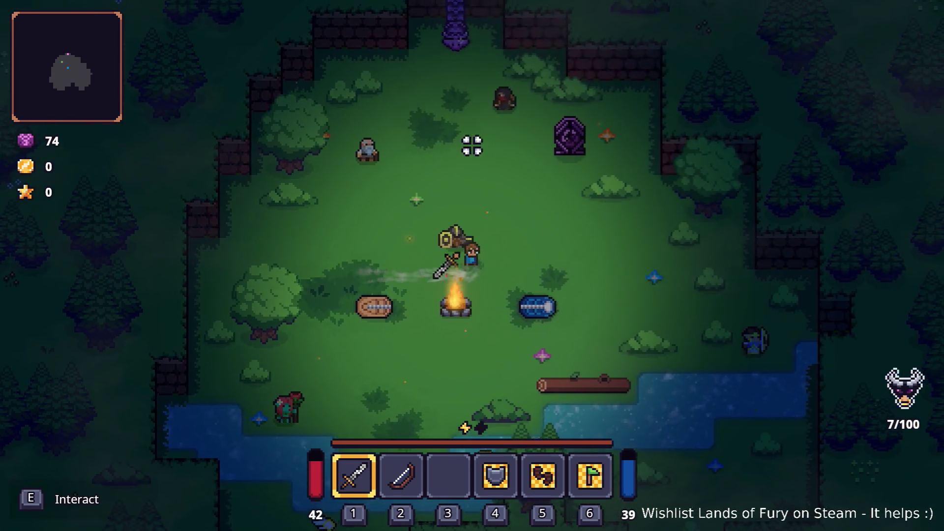
pyautogui.press('w')
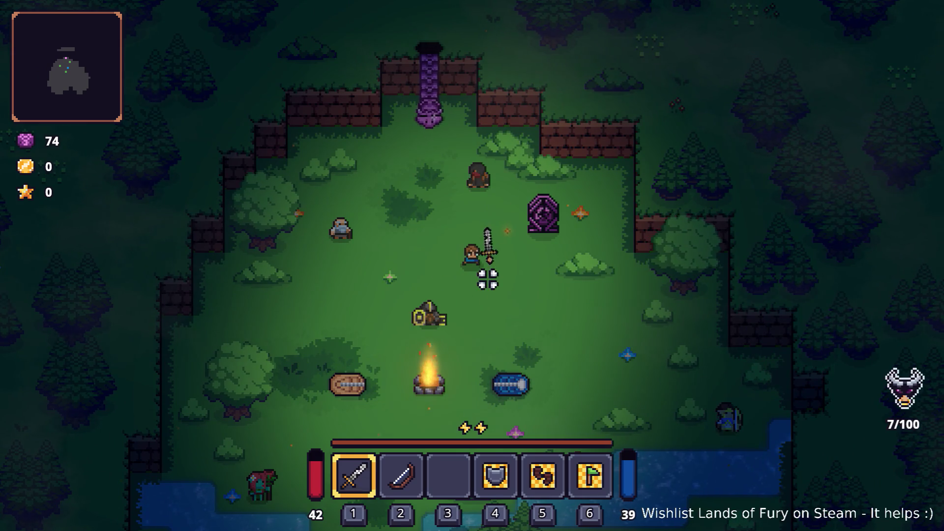
pyautogui.press('Escape')
pyautogui.click(500, 456)
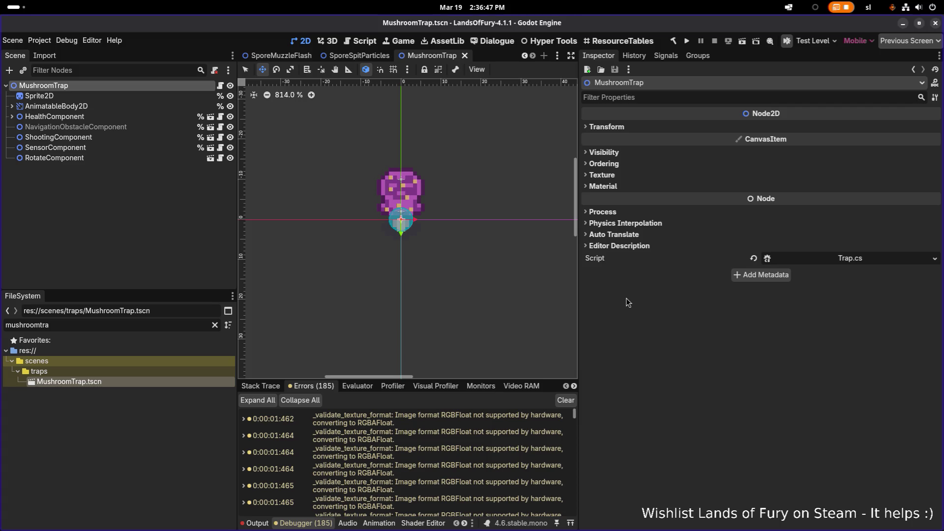
# Deselect the mushroom trap node and filter the FileSystem dock by "POI".
pyautogui.click(176, 249)
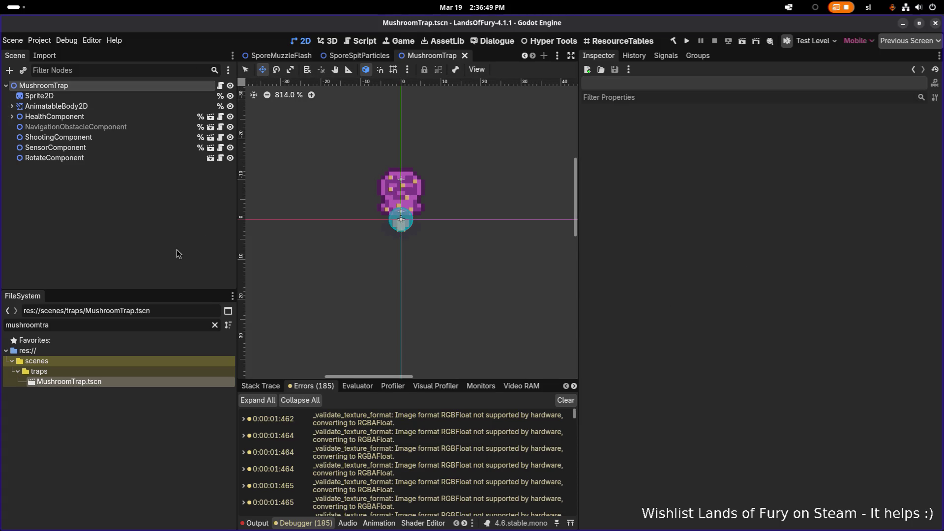
pyautogui.doubleClick(150, 325)
pyautogui.write('POI')
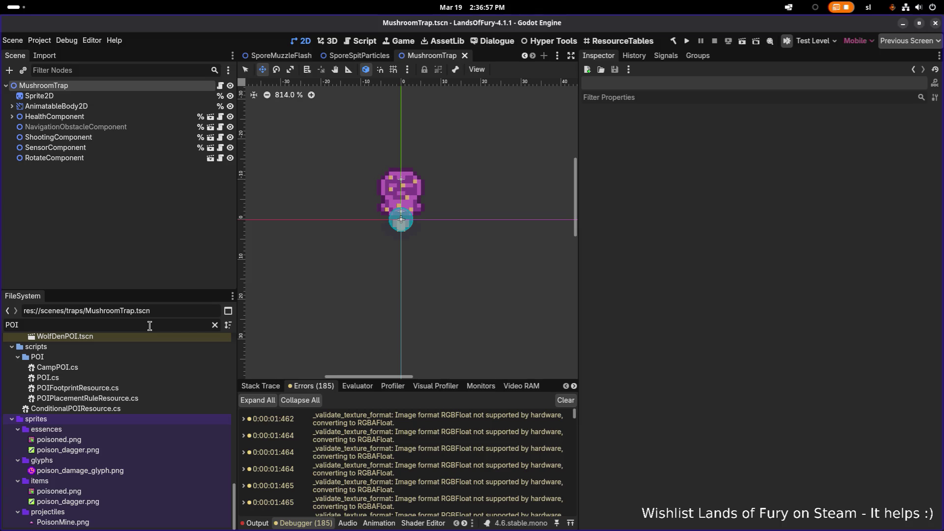
# Filter the files by "forest" and load EldergladeForest1.tres in the Inspector.
pyautogui.hotkey('ctrl', 'a')
pyautogui.write('forest')
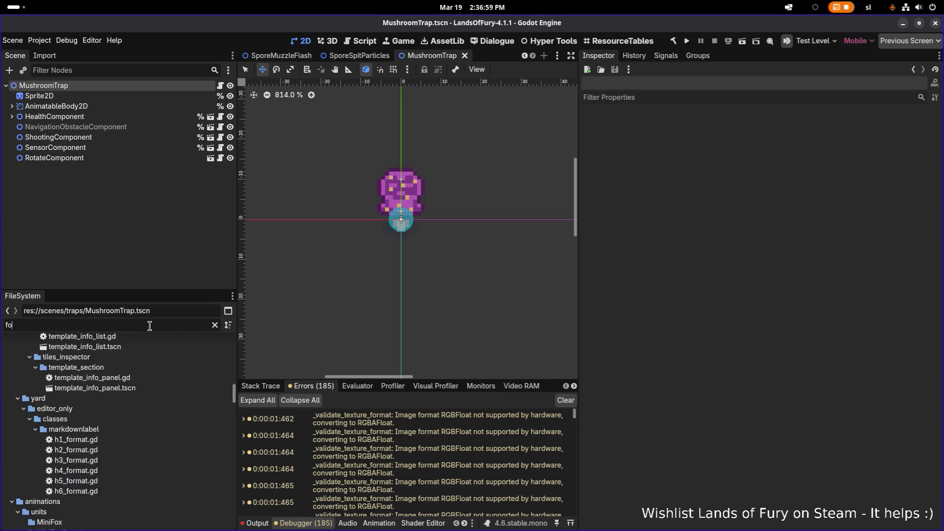
pyautogui.click(159, 448)
pyautogui.scroll(-10, 689, 297)
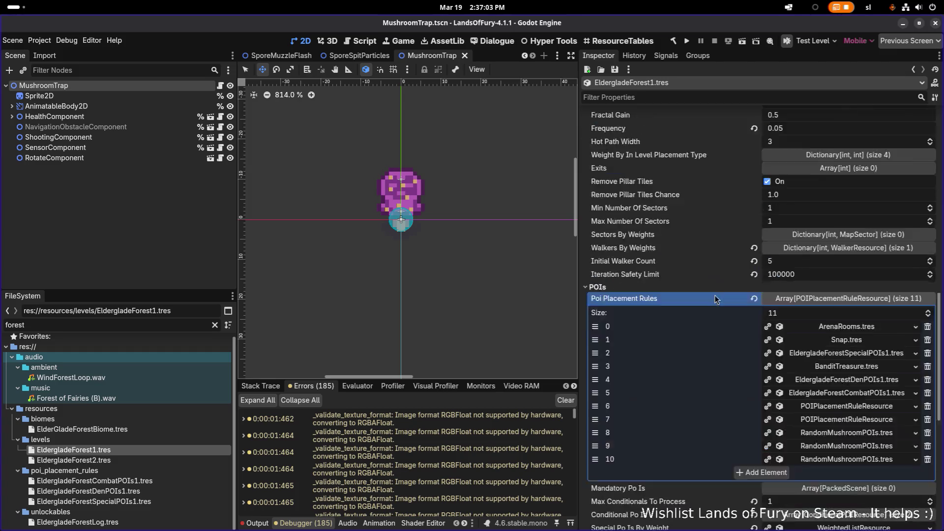
pyautogui.scroll(5, 712, 299)
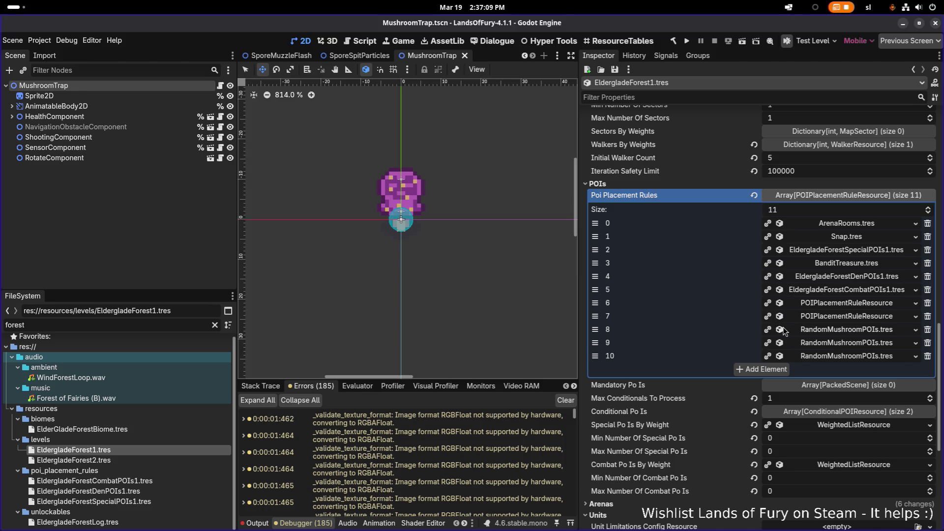
# Expand the RandomMushroomPOIs rule at element 8, its Weight By Variant list, and the POI scene key.
pyautogui.click(843, 331)
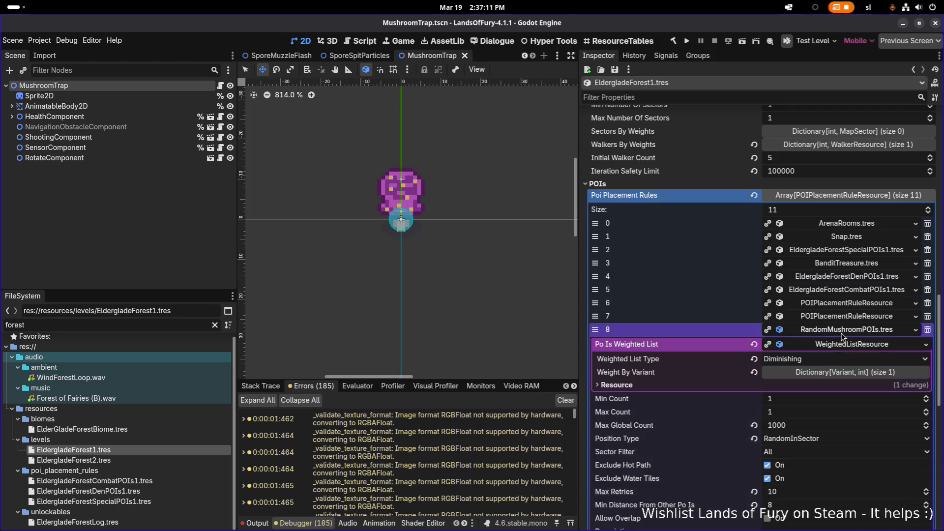
pyautogui.click(829, 373)
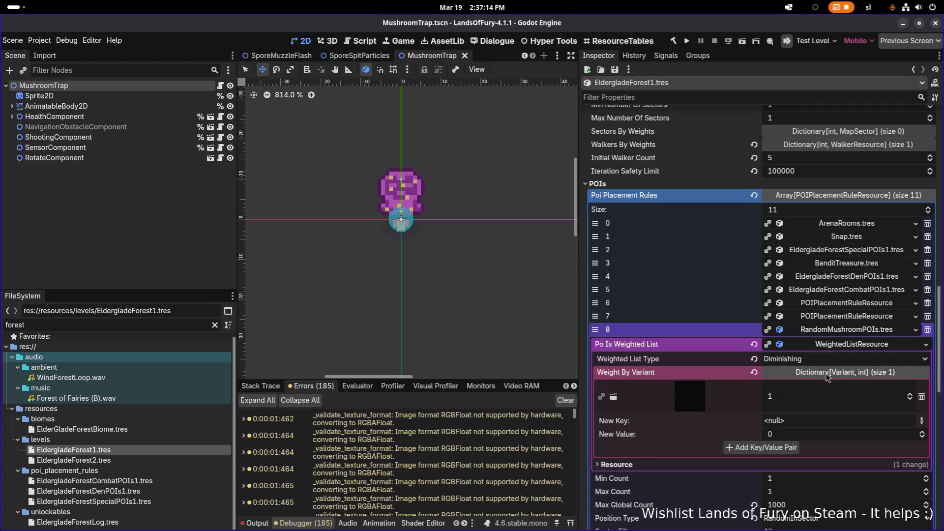
pyautogui.click(691, 396)
# Open the RandomMushroomPOI scene and expand the Spawn node's weighted entity list of 11 entries.
pyautogui.click(693, 423)
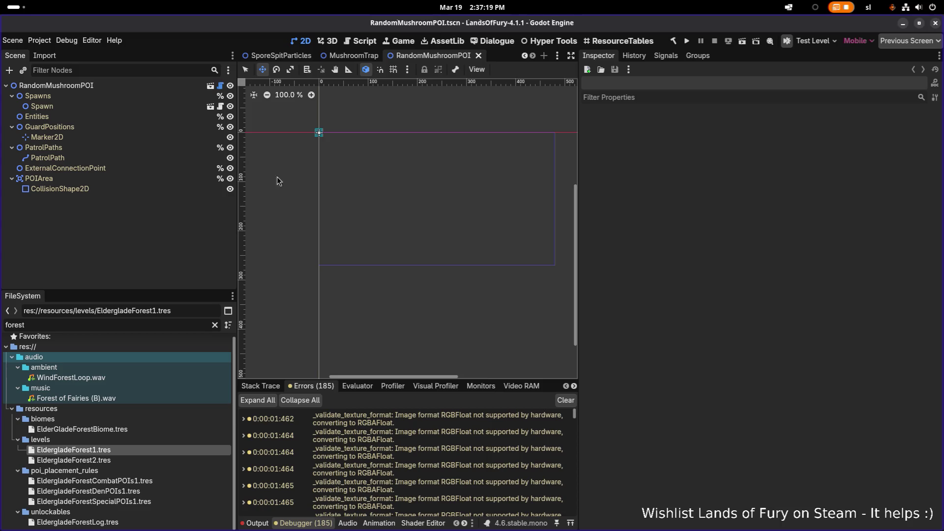
pyautogui.scroll(10, 369, 173)
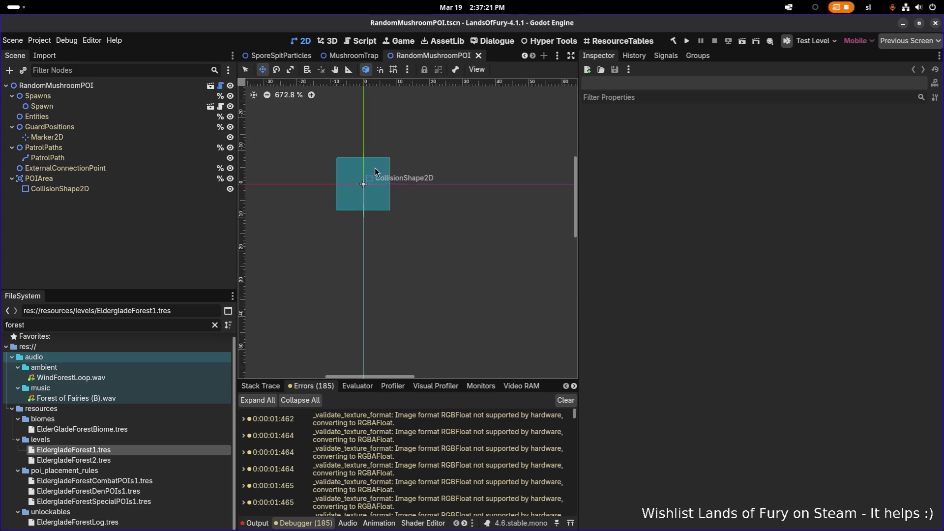
pyautogui.click(150, 120)
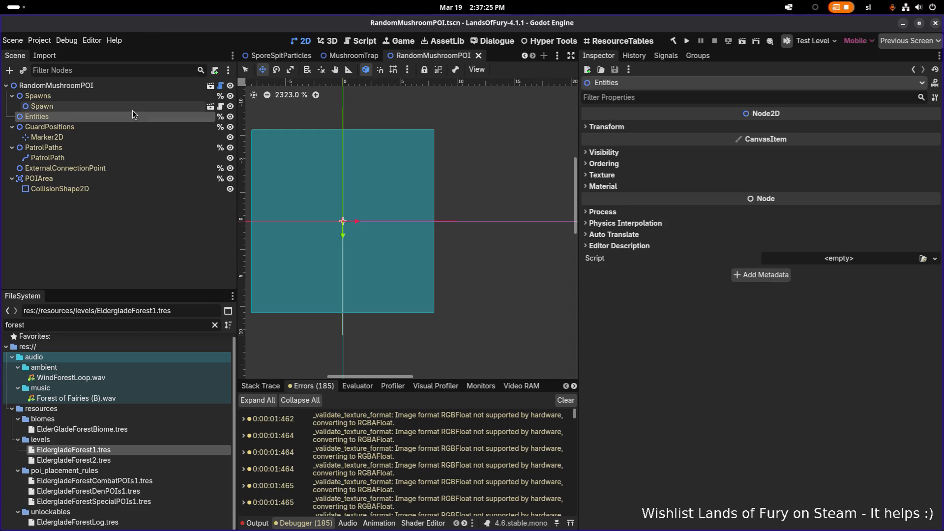
pyautogui.click(128, 98)
pyautogui.click(125, 106)
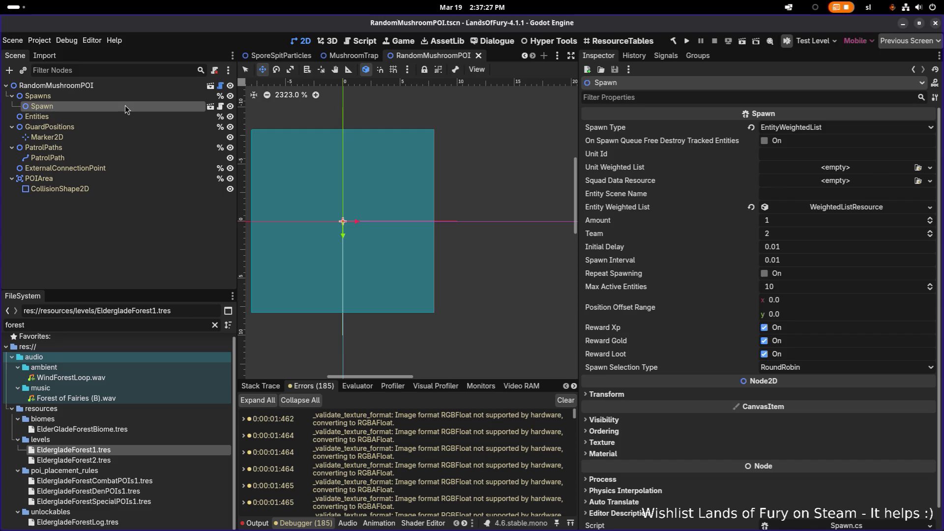
pyautogui.click(838, 208)
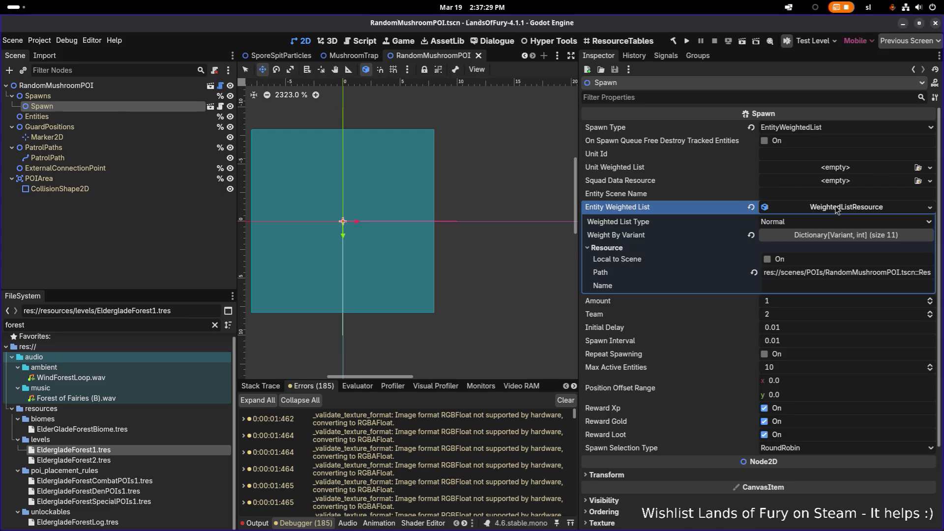
pyautogui.click(840, 236)
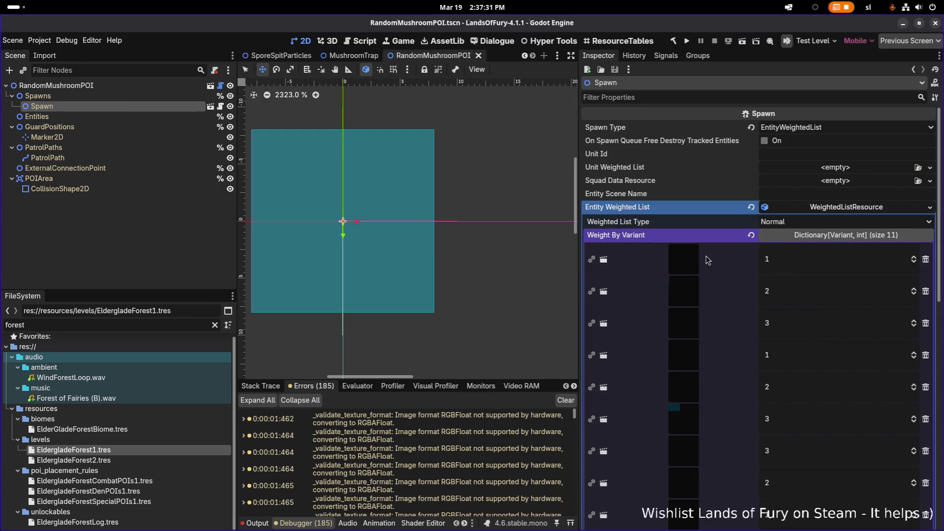
# Scroll through the weighted list entries, then load EldergladeForest1.tres in the Inspector.
pyautogui.scroll(-10, 706, 256)
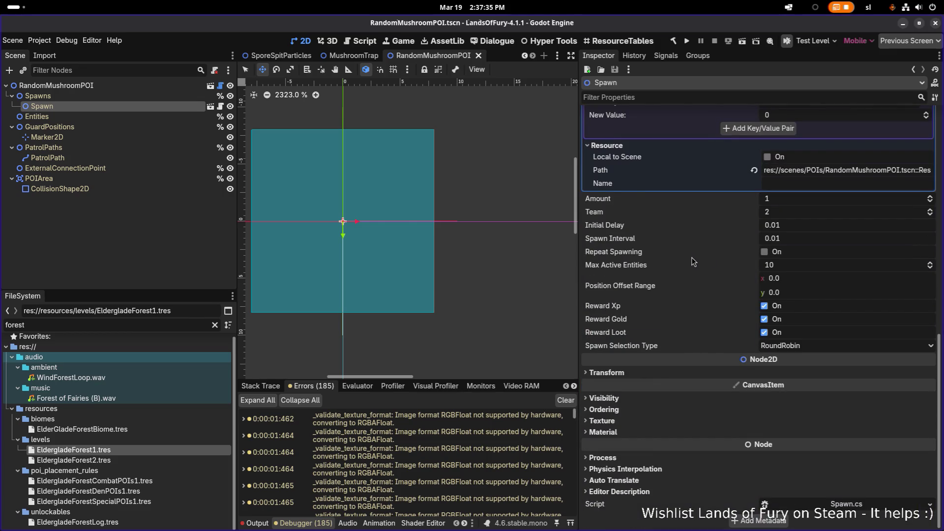
pyautogui.scroll(8, 690, 258)
pyautogui.scroll(-3, 689, 257)
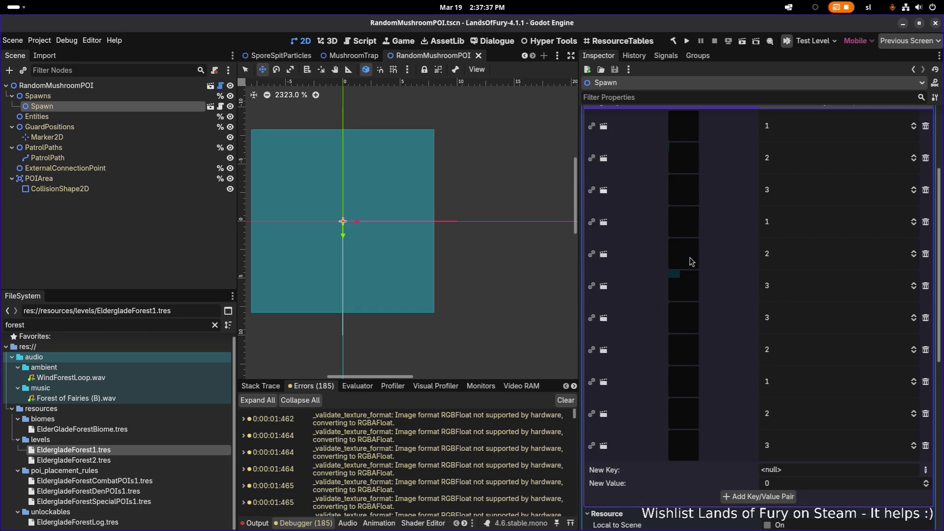
pyautogui.scroll(3, 689, 258)
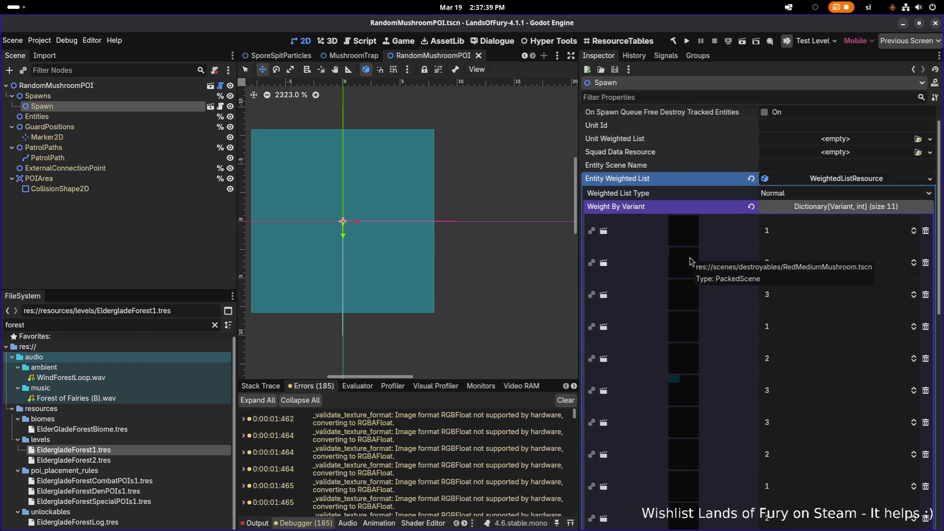
pyautogui.scroll(-3, 690, 258)
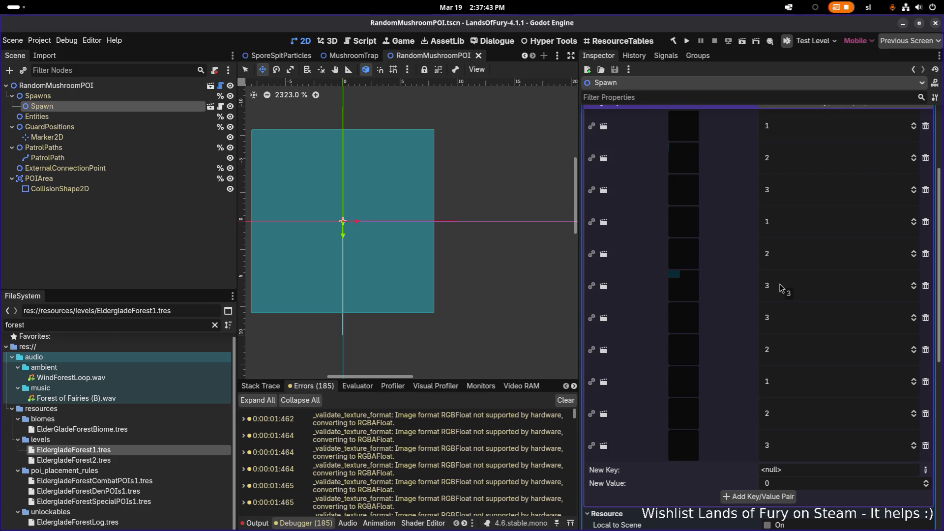
pyautogui.scroll(-2, 780, 288)
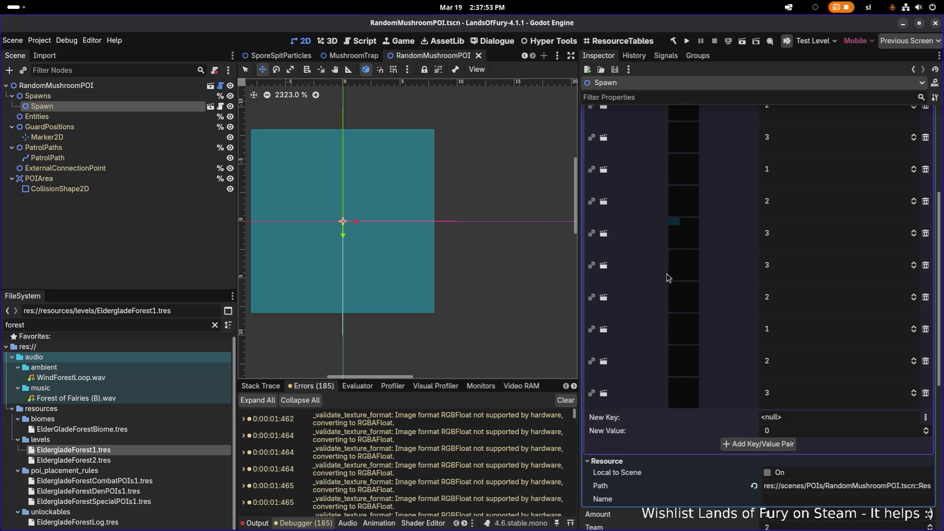
pyautogui.scroll(-4, 667, 278)
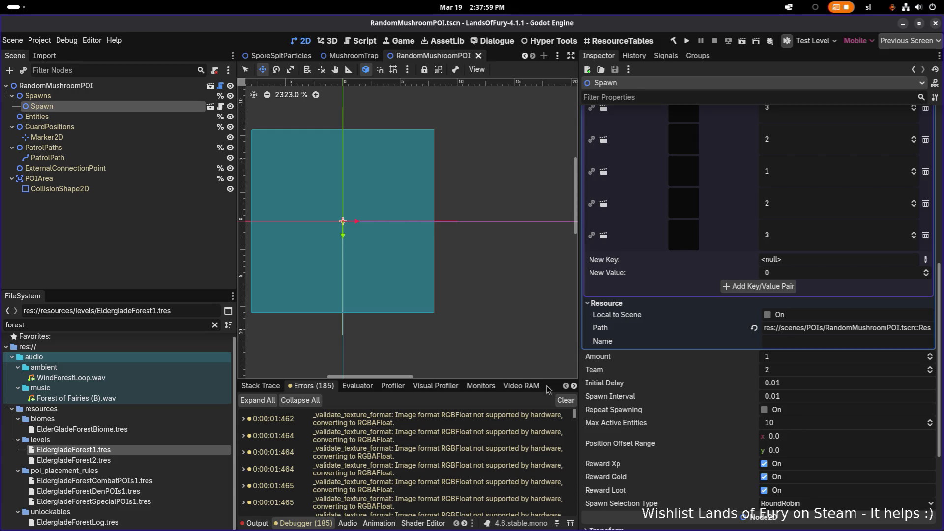
pyautogui.click(122, 451)
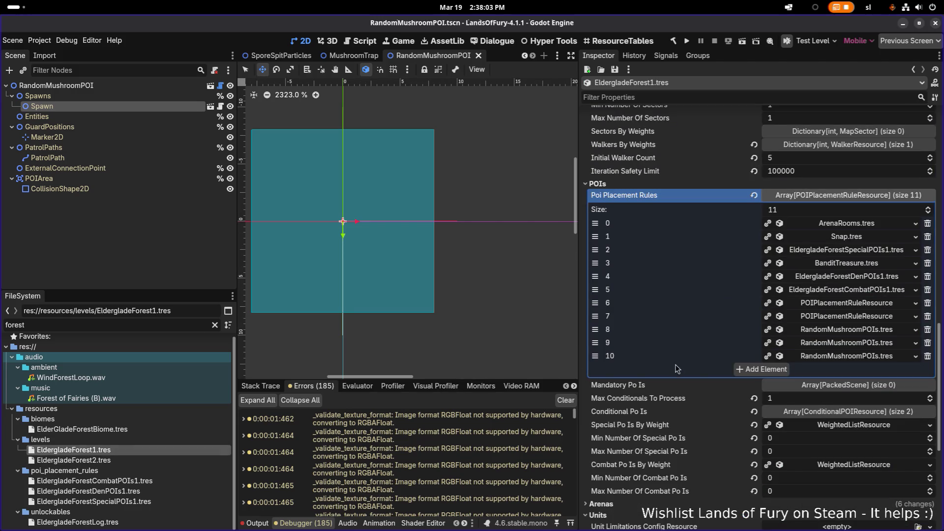
# Expand and collapse the RandomMushroomPOIs.tres rule entries at elements 8 and 10.
pyautogui.click(864, 333)
pyautogui.scroll(-3, 864, 339)
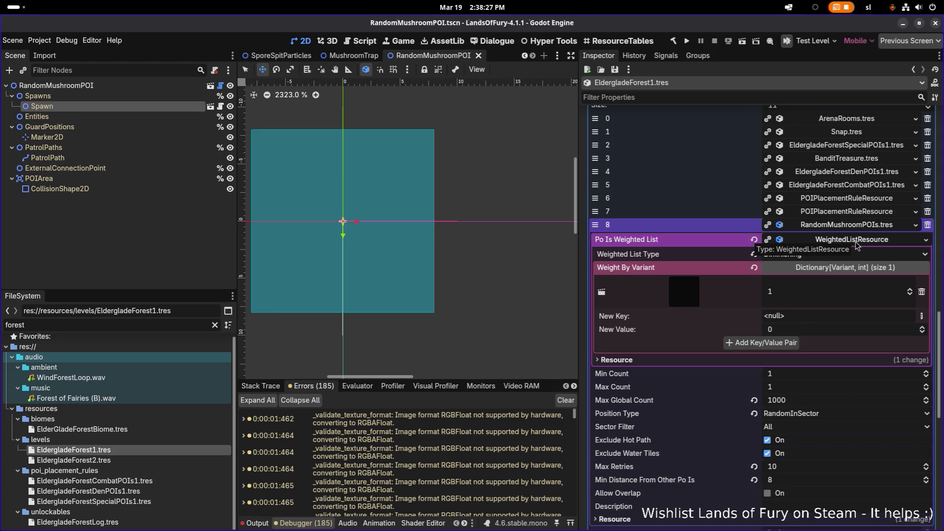
pyautogui.click(817, 226)
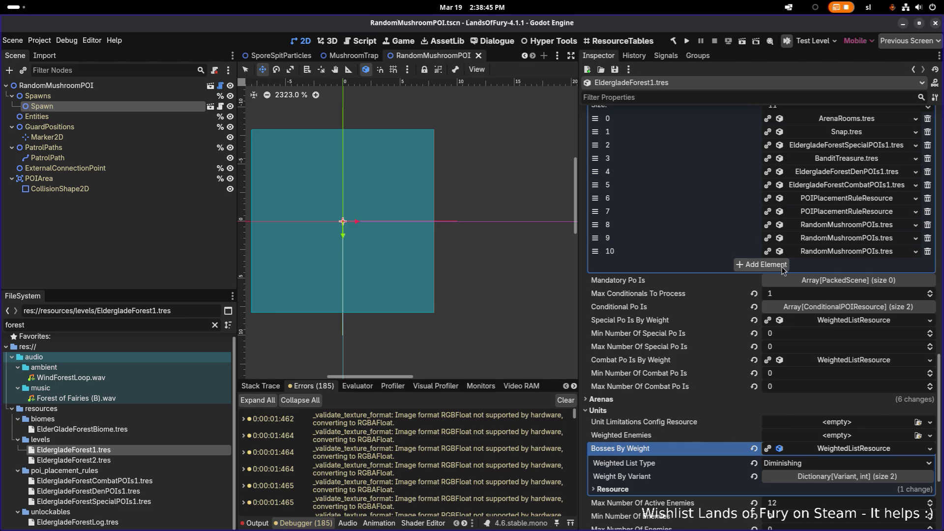
pyautogui.click(824, 251)
pyautogui.click(824, 253)
# Reveal element 10's RandomMushroomPOIs.tres in the FileSystem dock.
pyautogui.rightClick(824, 255)
pyautogui.click(854, 359)
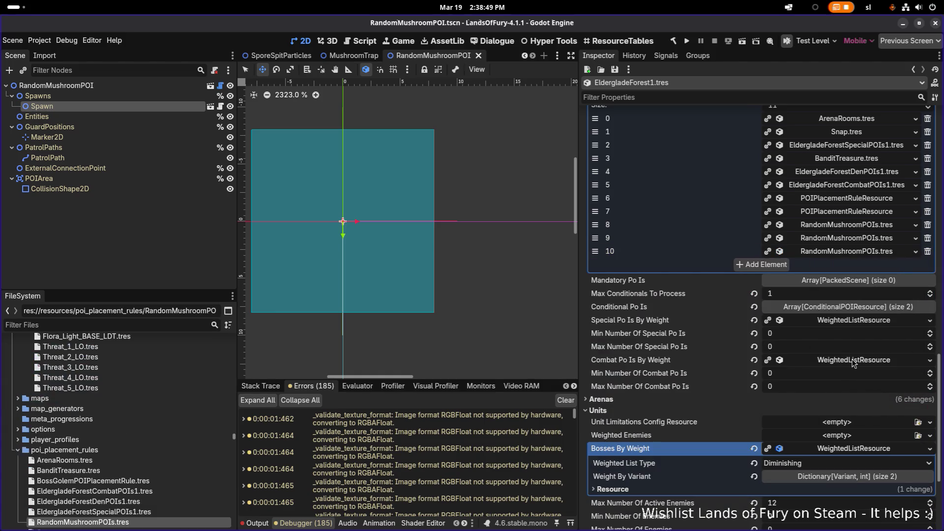
pyautogui.scroll(-3, 153, 446)
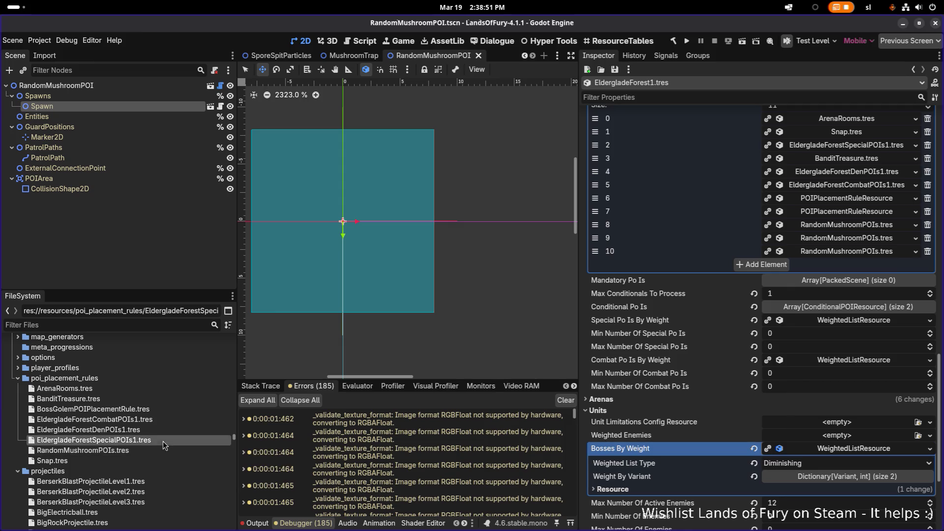
# Duplicate RandomMushroomPOIs.tres as RandomForestTrapPOIs.tres.
pyautogui.hotkey('ctrl', 'd')
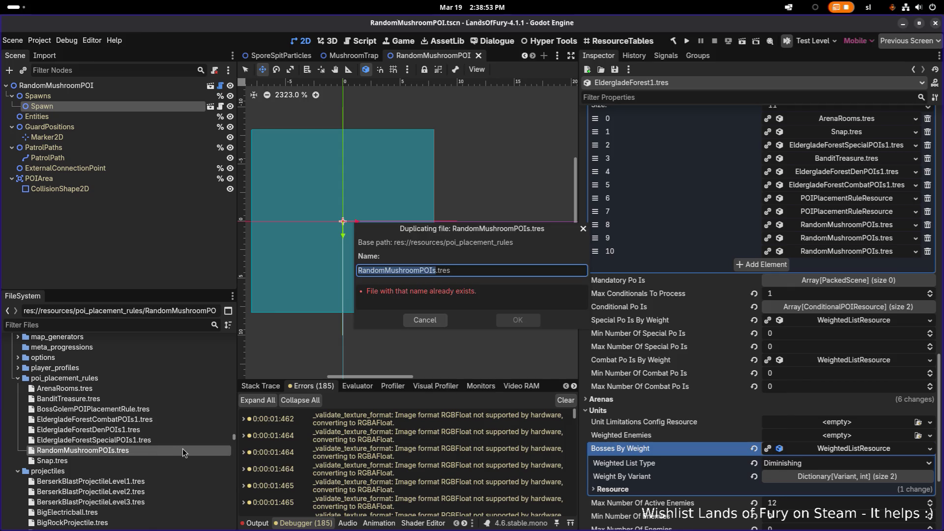
pyautogui.press('Right')
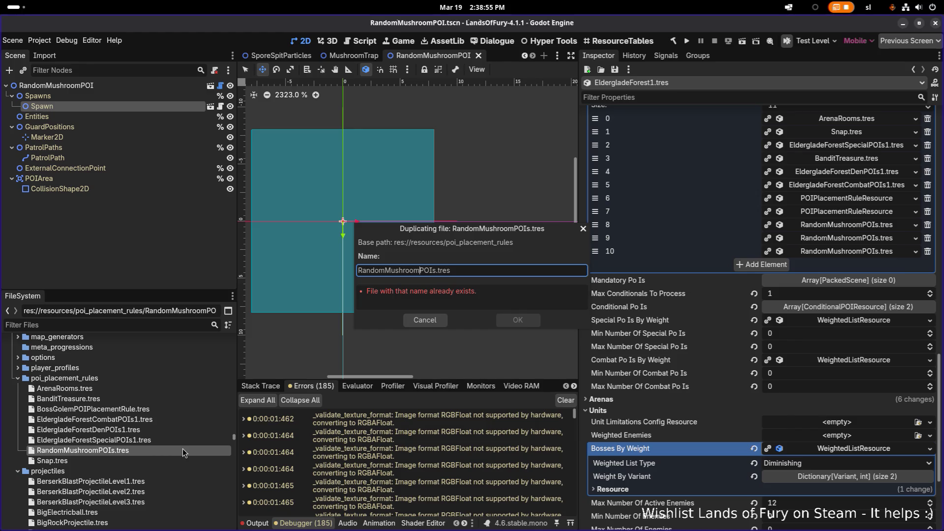
pyautogui.hotkey('shift', 'Left')
pyautogui.hotkey('shift', 'Left')
pyautogui.hotkey('shift', 'Left')
pyautogui.write('ForestT')
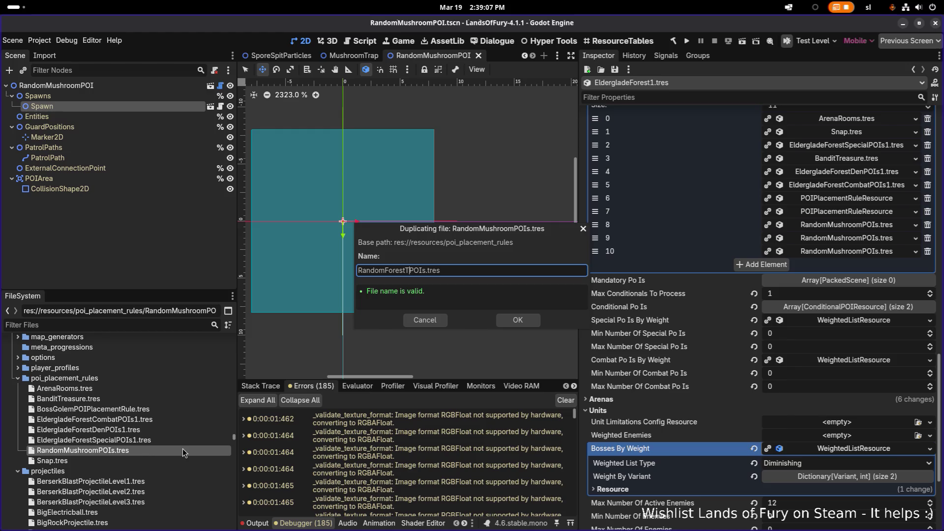
pyautogui.write('rap')
pyautogui.click(518, 321)
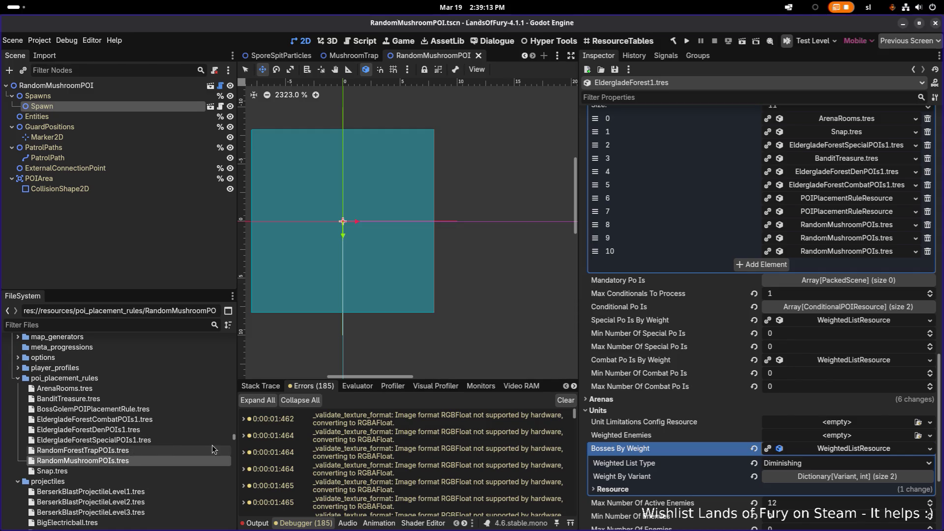
# Add RandomForestTrapPOIs.tres to EldergladeForest1's POI placement rules and move it to position 8.
pyautogui.click(758, 265)
pyautogui.moveTo(124, 450)
pyautogui.mouseDown()
pyautogui.moveTo(109, 455)
pyautogui.moveTo(760, 296)
pyautogui.moveTo(812, 272)
pyautogui.mouseUp()
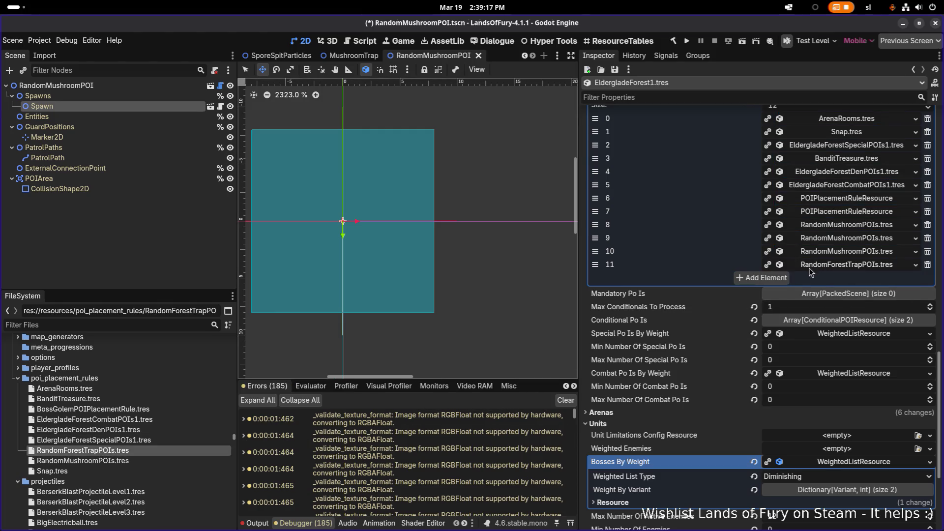
pyautogui.moveTo(595, 264); pyautogui.dragTo(595, 225)
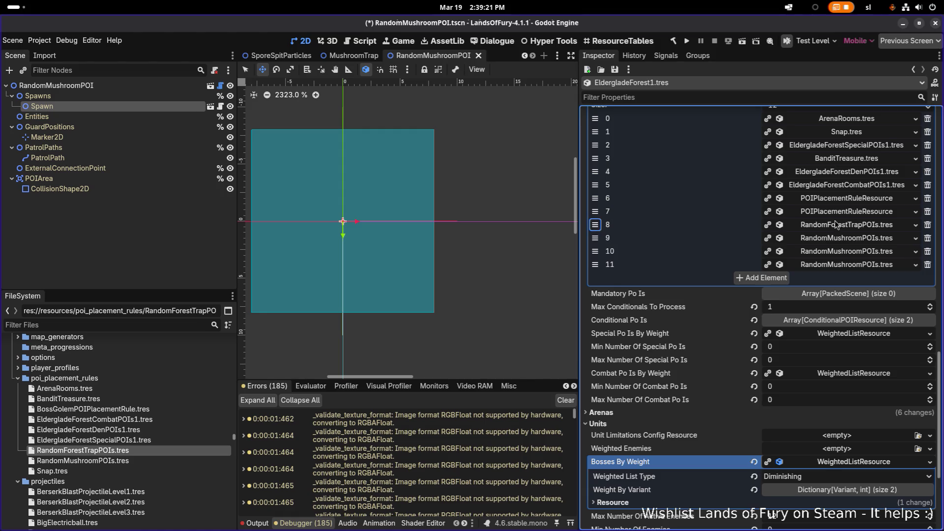
# Open RandomForestTrapPOIs.tres and make its Po Is Weighted List unique (recursive), keeping the PackedScene shared.
pyautogui.click(839, 225)
pyautogui.rightClick(839, 225)
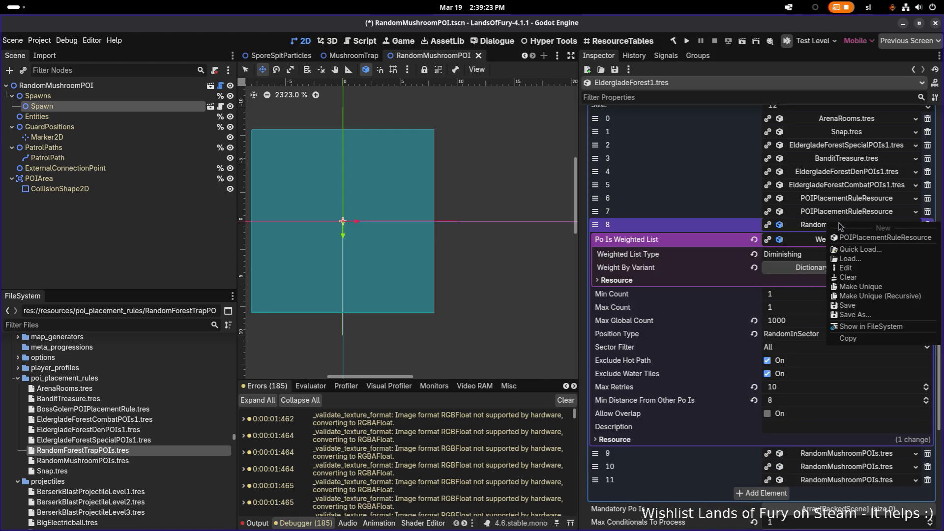
pyautogui.click(163, 439)
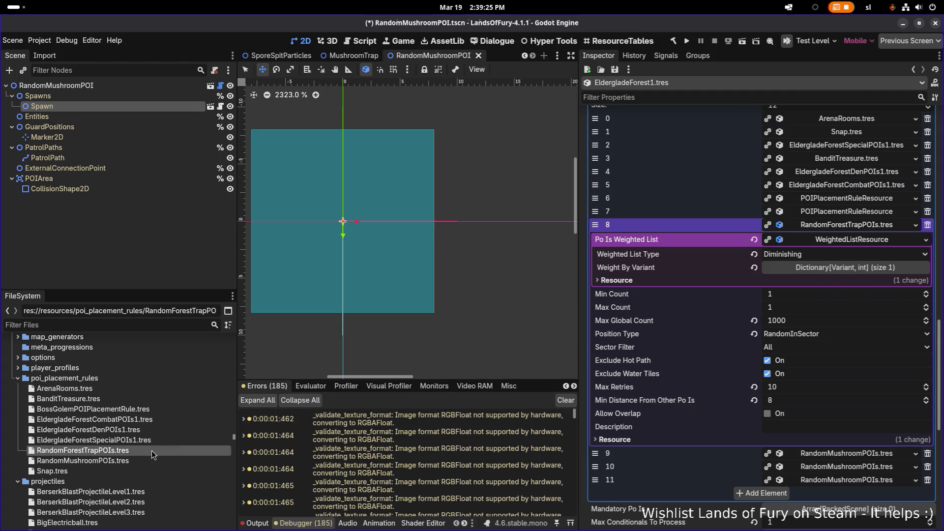
pyautogui.doubleClick(151, 450)
pyautogui.rightClick(839, 136)
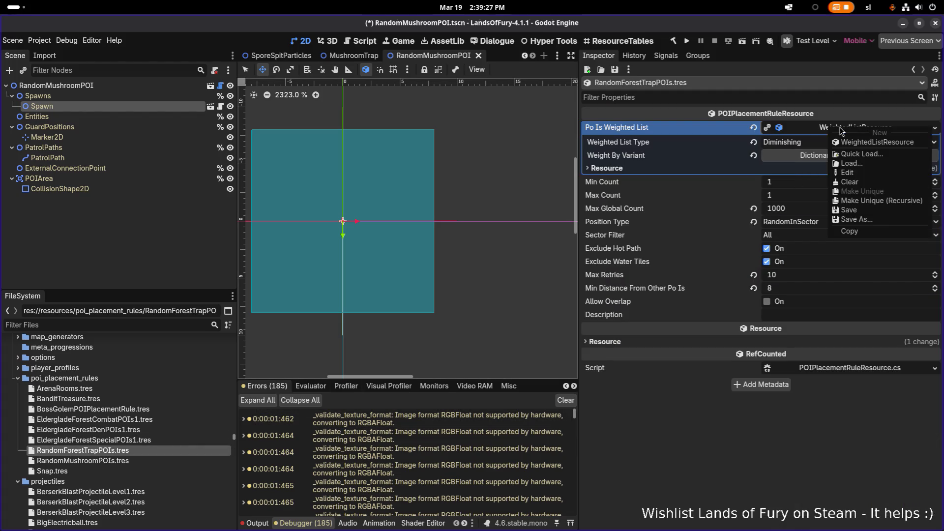
pyautogui.click(861, 209)
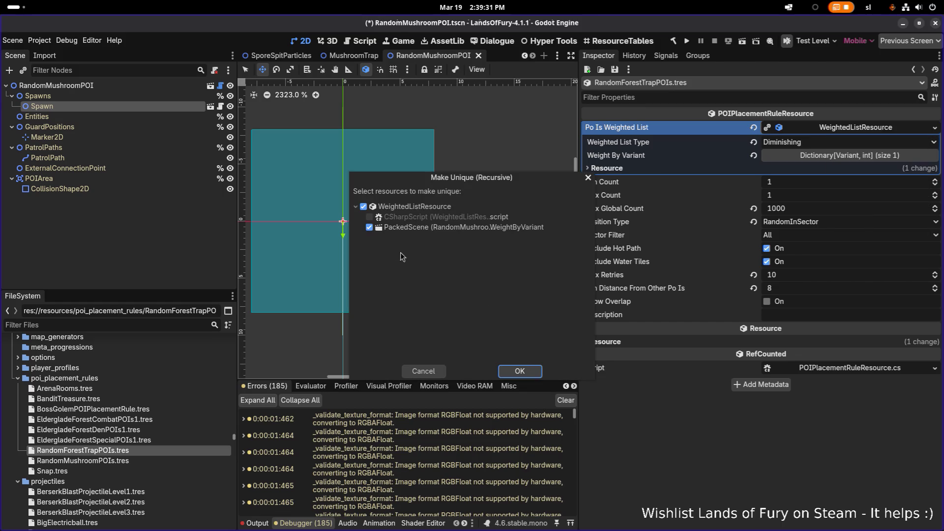
pyautogui.click(370, 227)
pyautogui.click(519, 371)
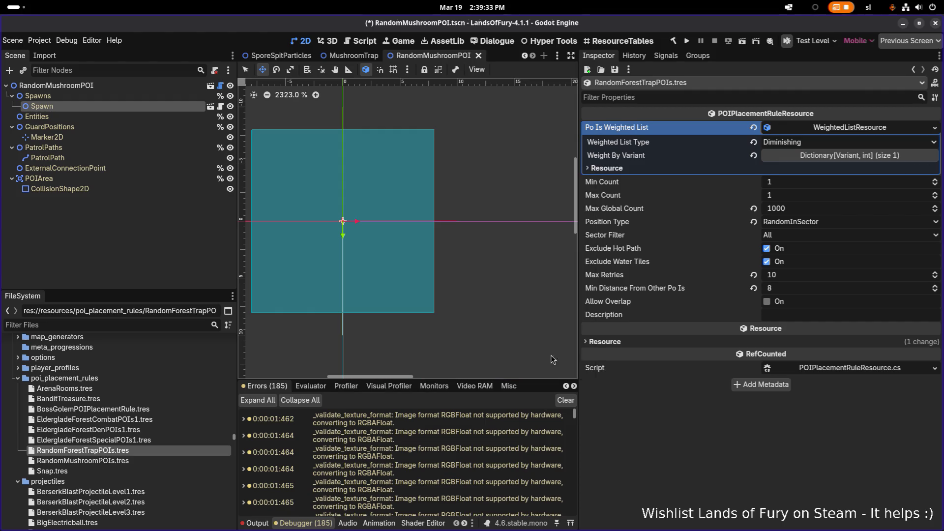
# Expand Weight By Variant and reveal the RandomMushroomPOI scene file in the FileSystem.
pyautogui.click(827, 155)
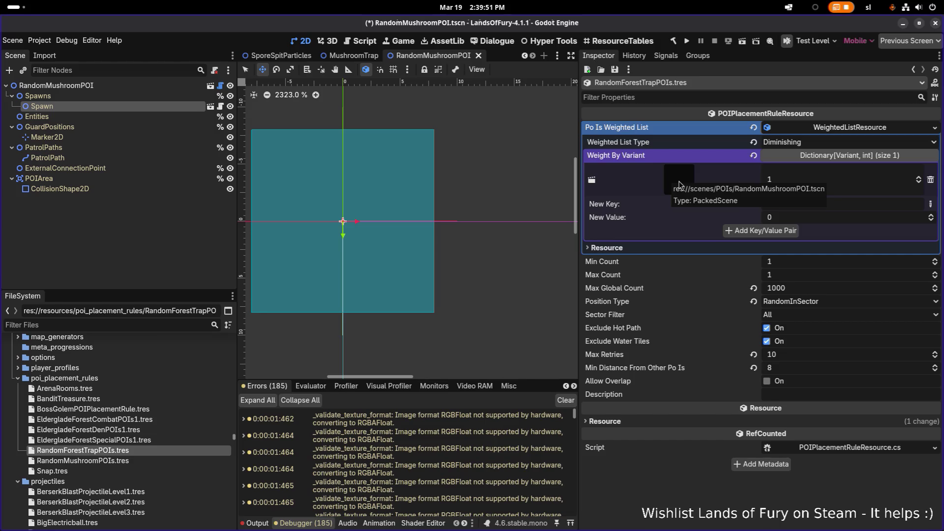
pyautogui.click(689, 181)
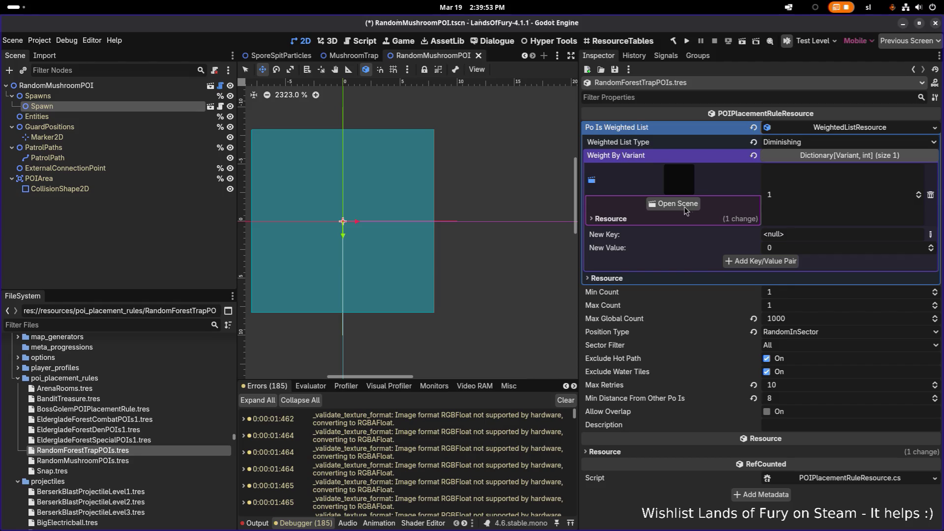
pyautogui.click(149, 87)
pyautogui.rightClick(152, 84)
pyautogui.click(223, 232)
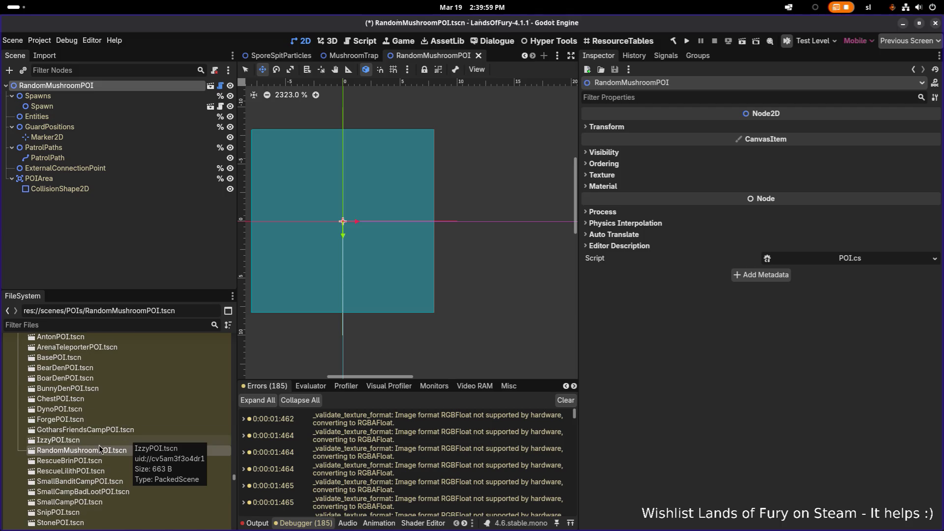
# Duplicate RandomMushroomPOI.tscn as RandomForestTrapPOI.tscn.
pyautogui.hotkey('ctrl', 'd')
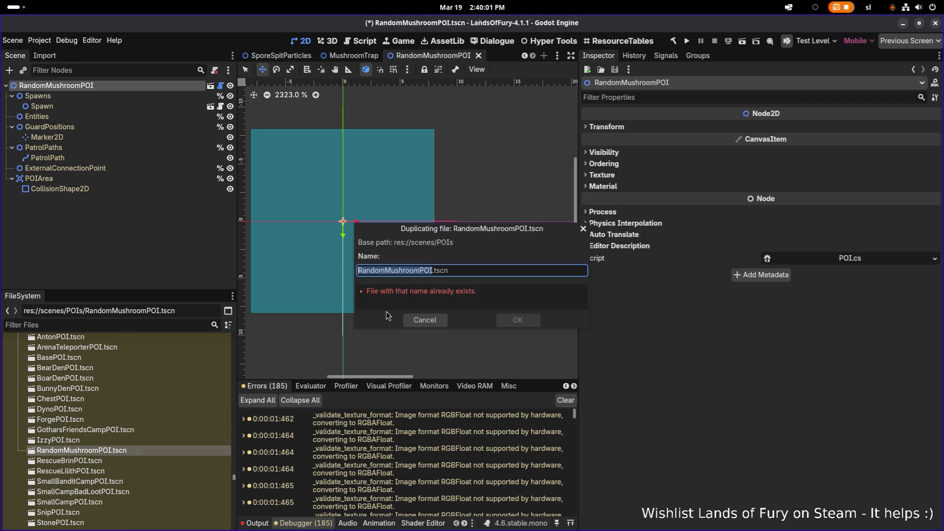
pyautogui.click(386, 271)
pyautogui.hotkey('shift', 'Right')
pyautogui.hotkey('shift', 'Right')
pyautogui.hotkey('shift', 'Right')
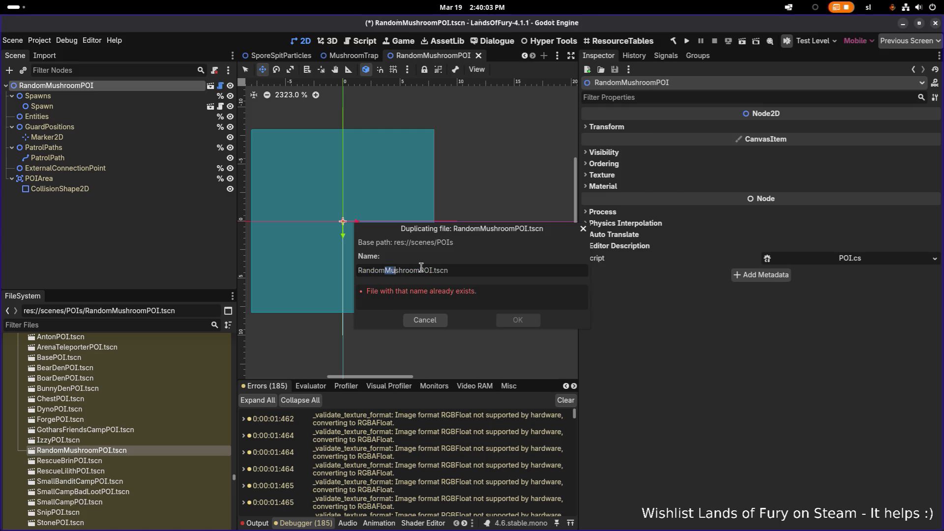
pyautogui.write('ForestT')
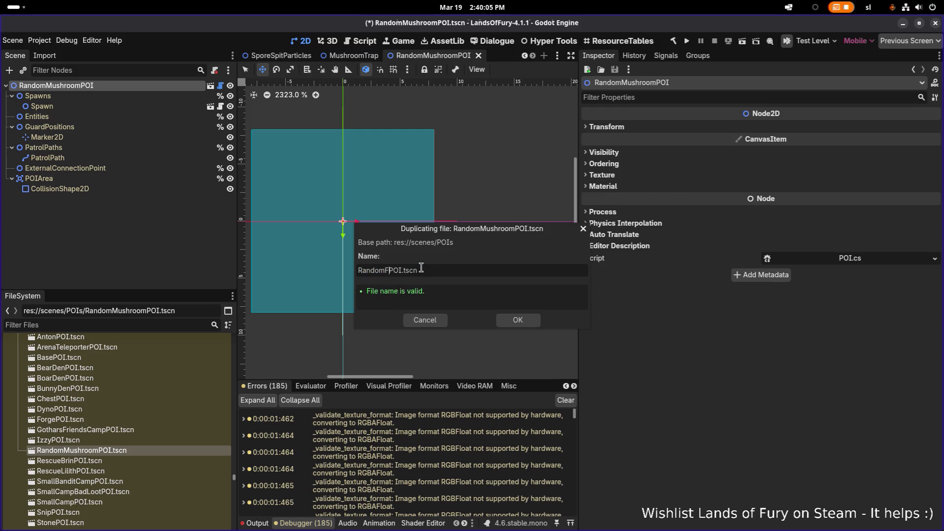
pyautogui.write('rap')
pyautogui.doubleClick(422, 270)
pyautogui.hotkey('ctrl', 'c')
pyautogui.click(526, 322)
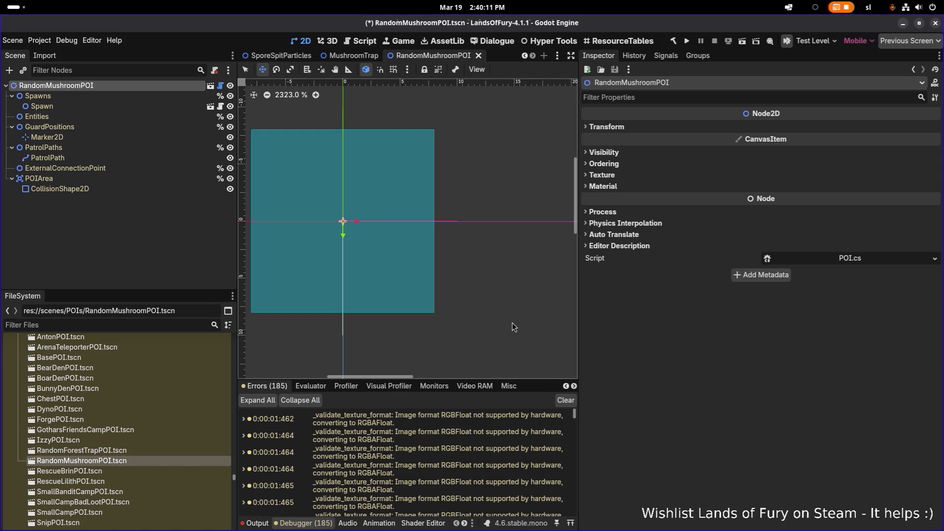
# Open the new scene, rename its root node to RandomForestTrapPOI, and save.
pyautogui.doubleClick(139, 451)
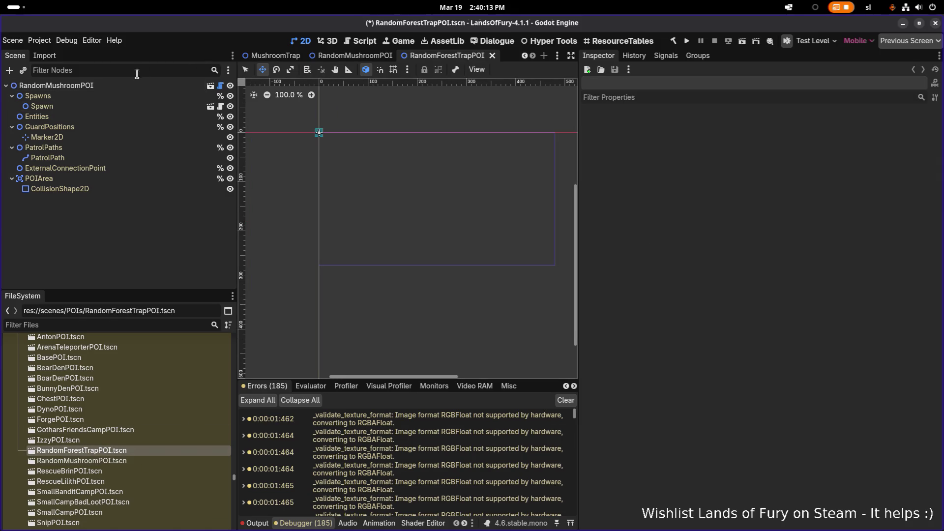
pyautogui.click(119, 88)
pyautogui.scroll(20, 396, 196)
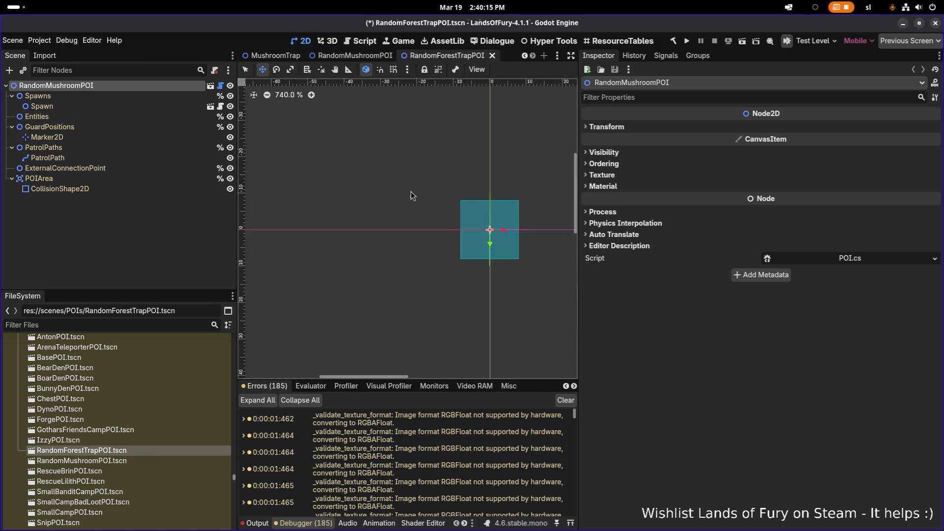
pyautogui.doubleClick(93, 85)
pyautogui.hotkey('ctrl', 'v')
pyautogui.press('Return')
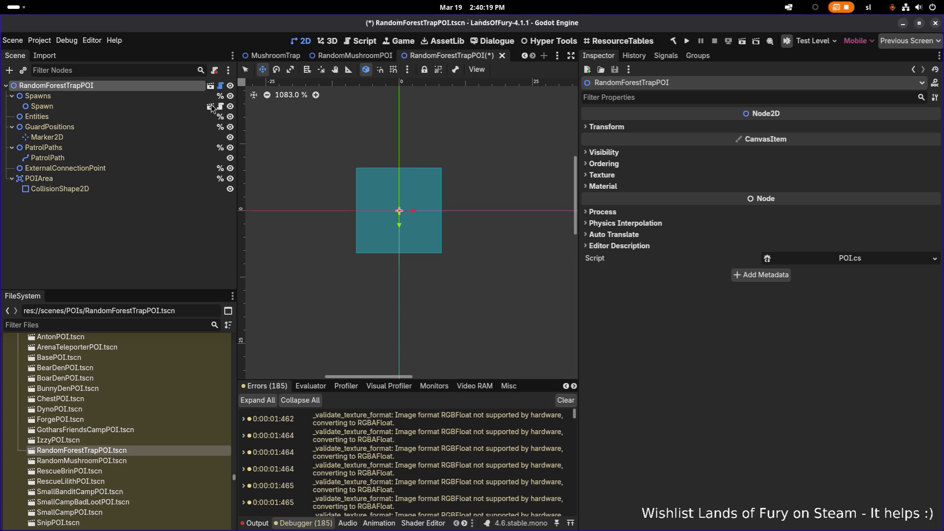
pyautogui.hotkey('ctrl', 's')
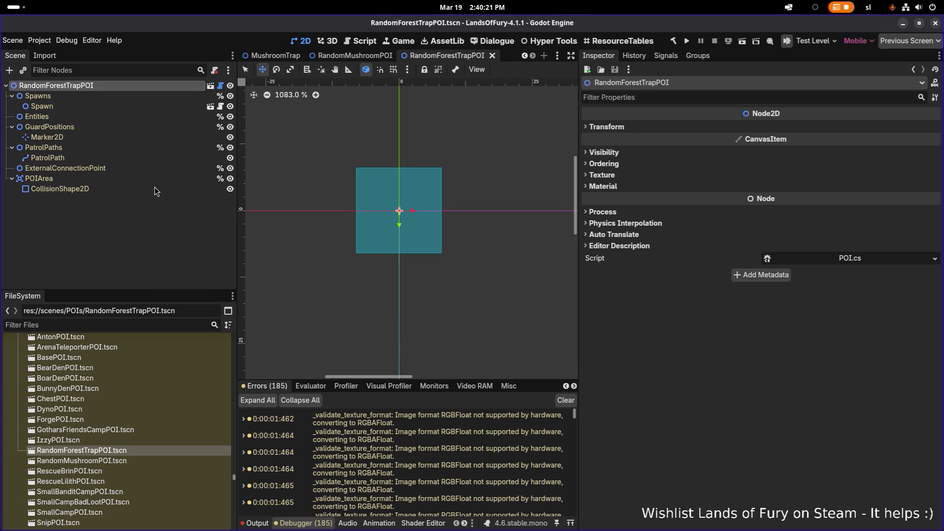
# Select the Spawn node and attempt Make Unique on its entity weighted list, then dismiss the dialog.
pyautogui.click(140, 117)
pyautogui.click(153, 107)
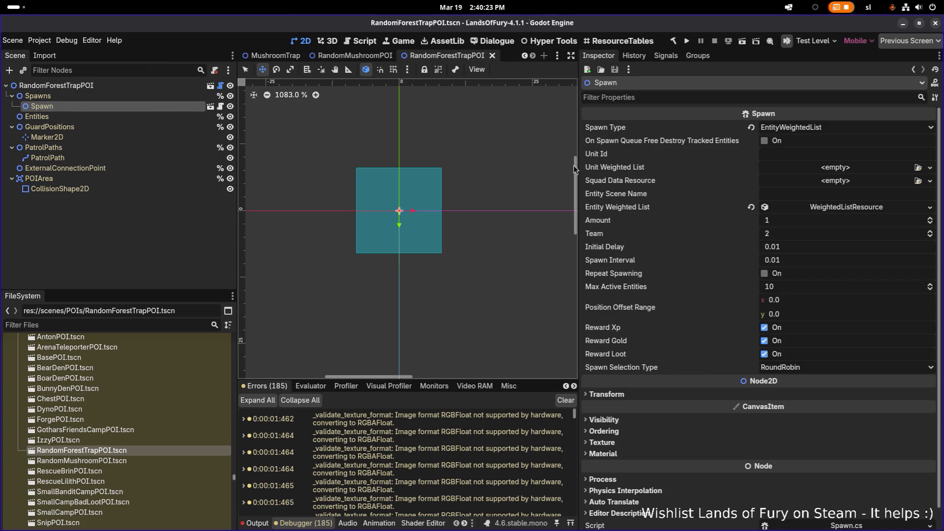
pyautogui.scroll(-1, 859, 162)
pyautogui.scroll(1, 860, 170)
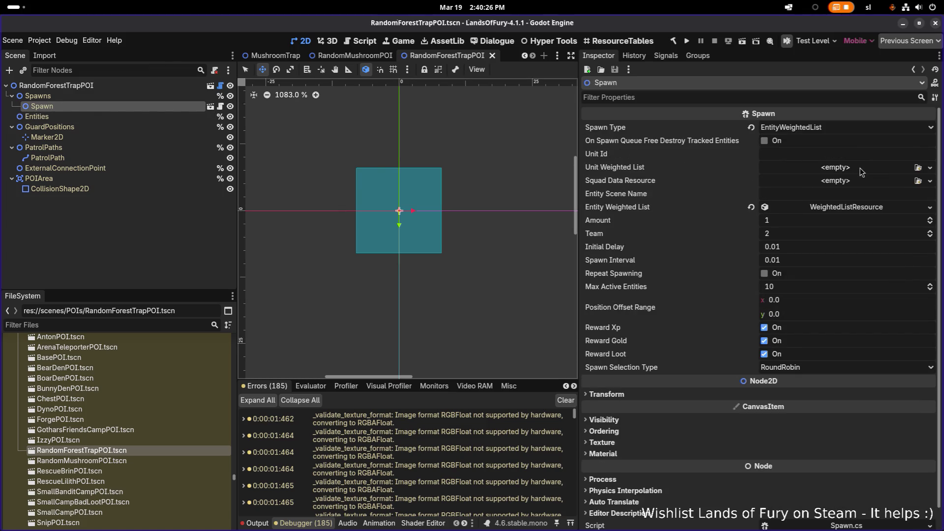
pyautogui.click(929, 207)
pyautogui.click(888, 288)
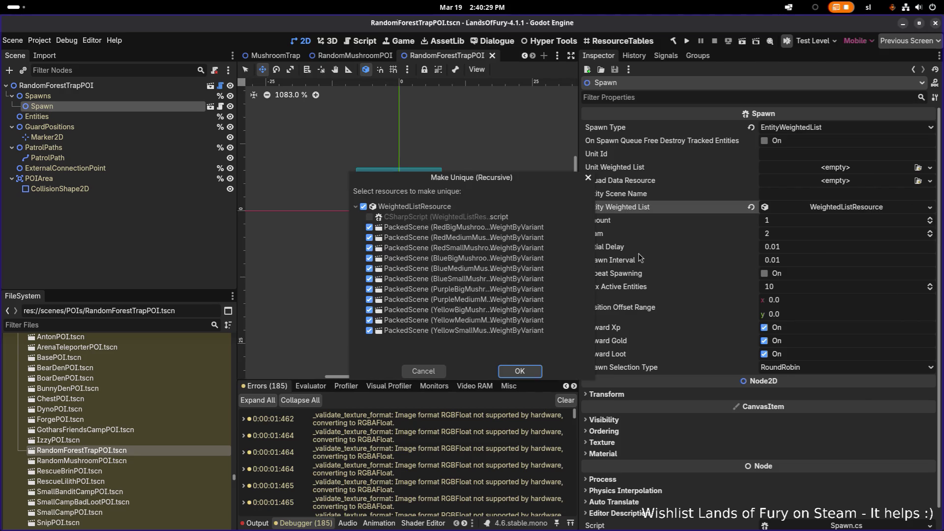
pyautogui.click(589, 178)
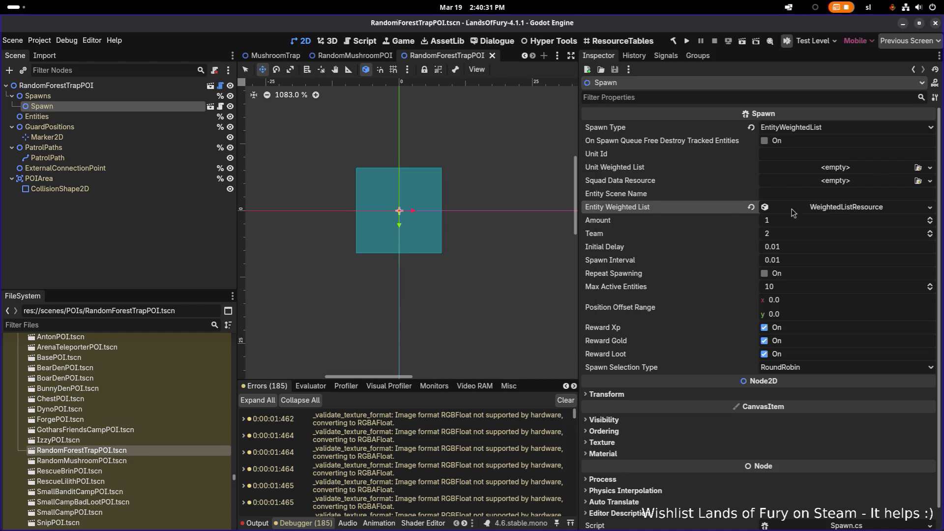
# Expand Weight By Variant and delete all the old mushroom entries.
pyautogui.click(812, 210)
pyautogui.click(825, 235)
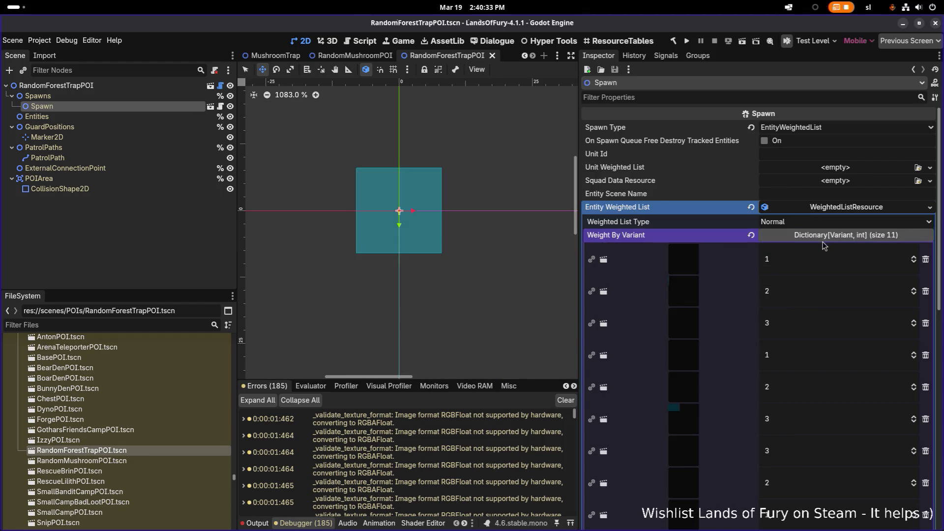
pyautogui.scroll(-2, 821, 251)
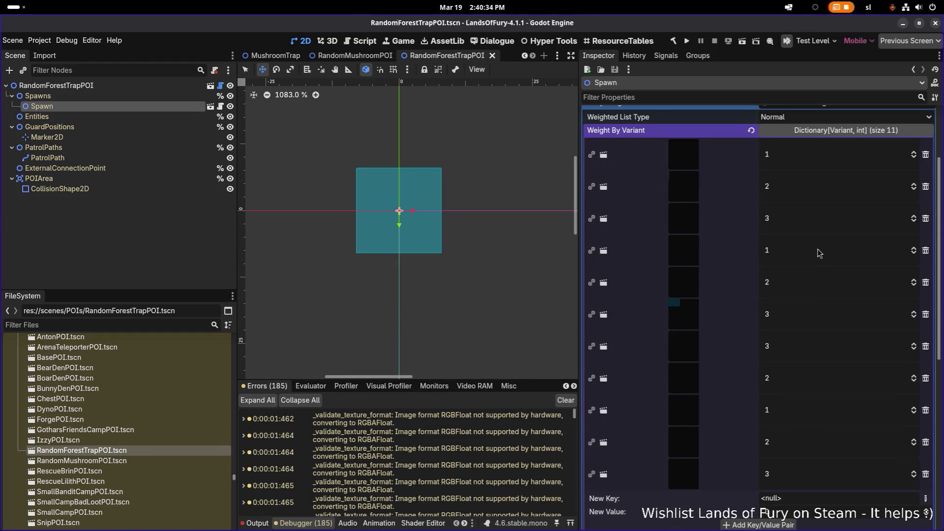
pyautogui.click(926, 187)
pyautogui.click(925, 187)
pyautogui.click(926, 187)
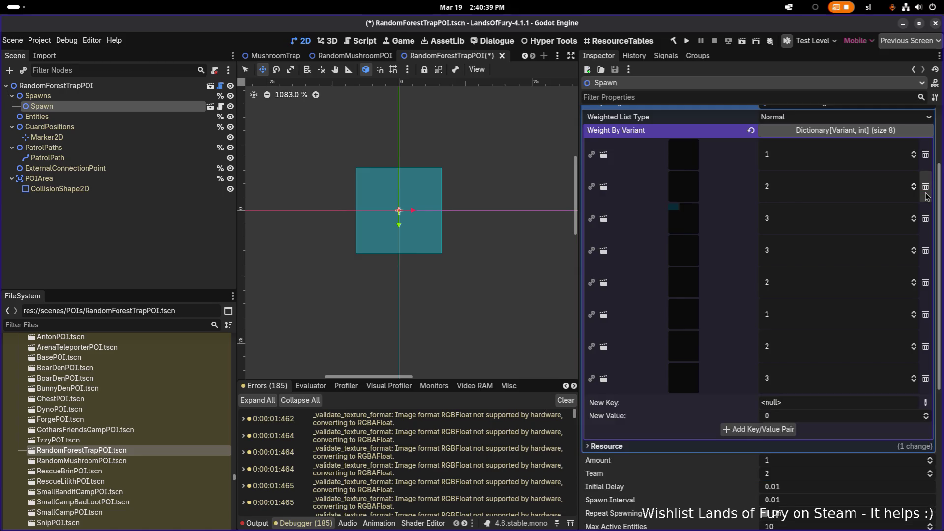
pyautogui.click(926, 187)
pyautogui.click(925, 187)
pyautogui.click(926, 187)
pyautogui.click(925, 187)
pyautogui.click(926, 187)
pyautogui.click(926, 187)
pyautogui.click(925, 187)
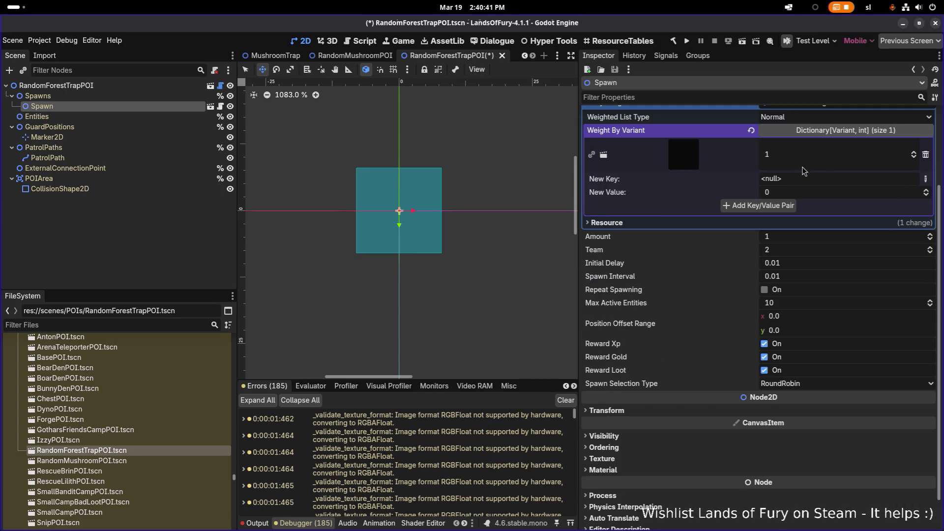
# Set the new key type to Object and load MushroomTrap.tscn as the key.
pyautogui.click(925, 178)
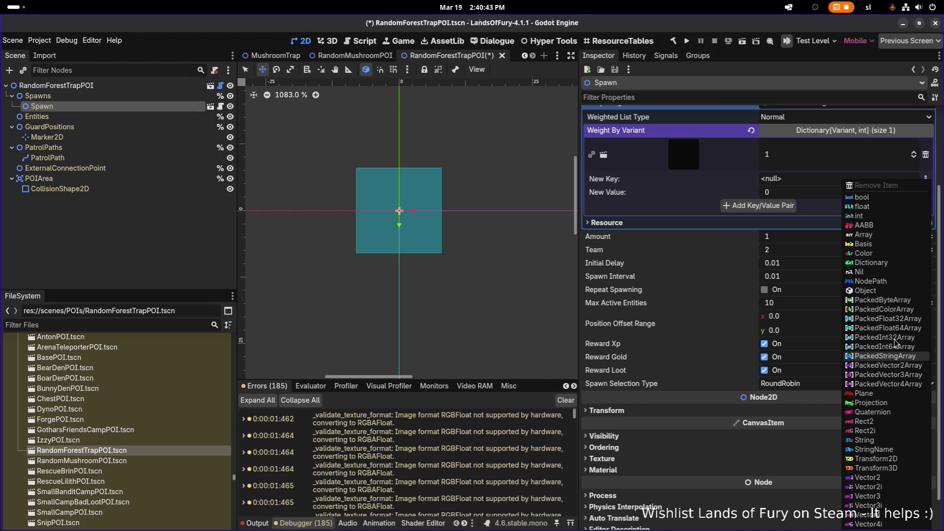
pyautogui.click(896, 291)
pyautogui.click(902, 179)
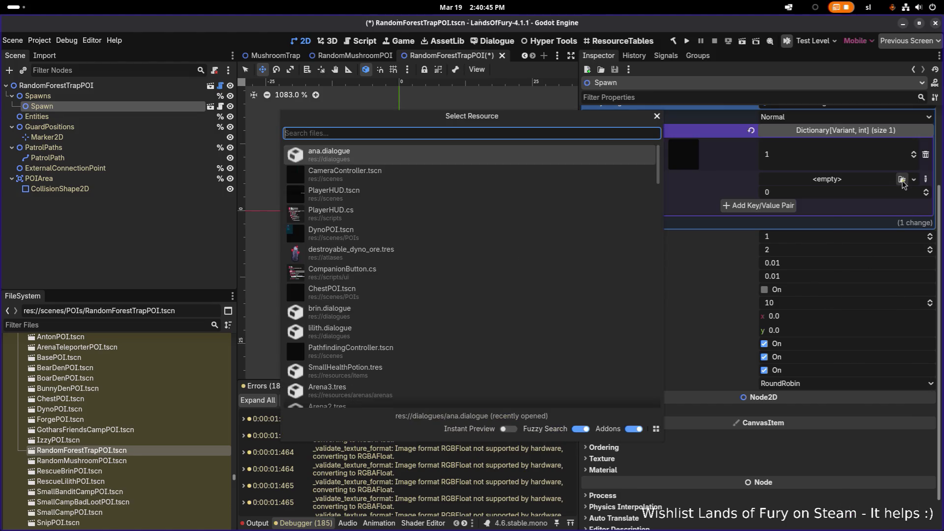
pyautogui.write('mushro')
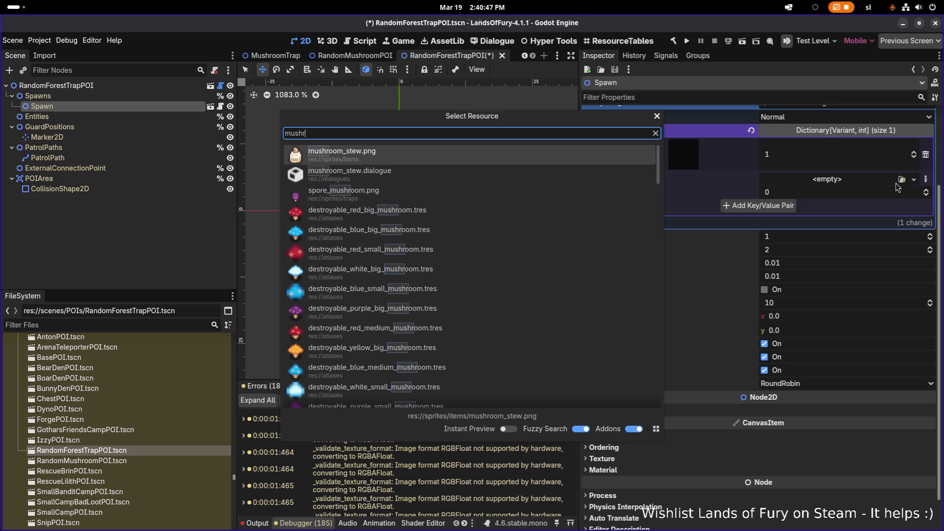
pyautogui.hotkey('ctrl', 'a')
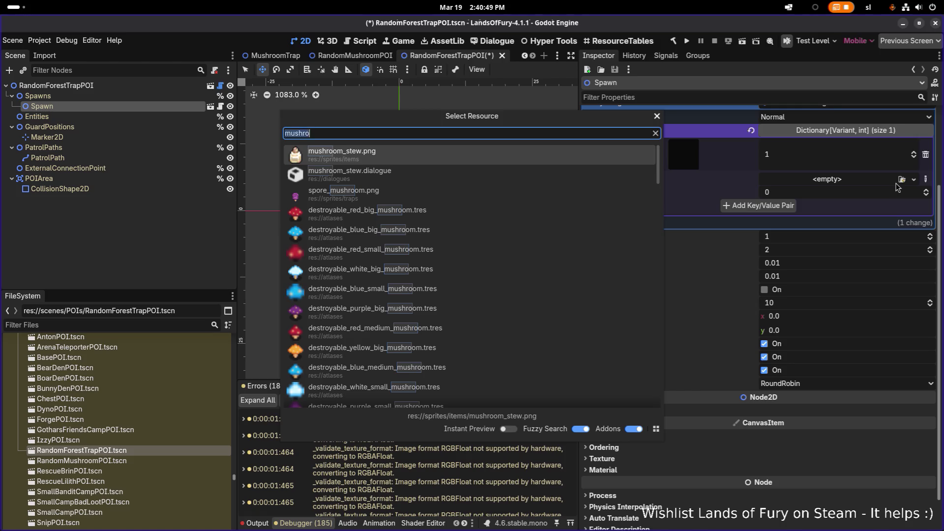
pyautogui.write('sporem')
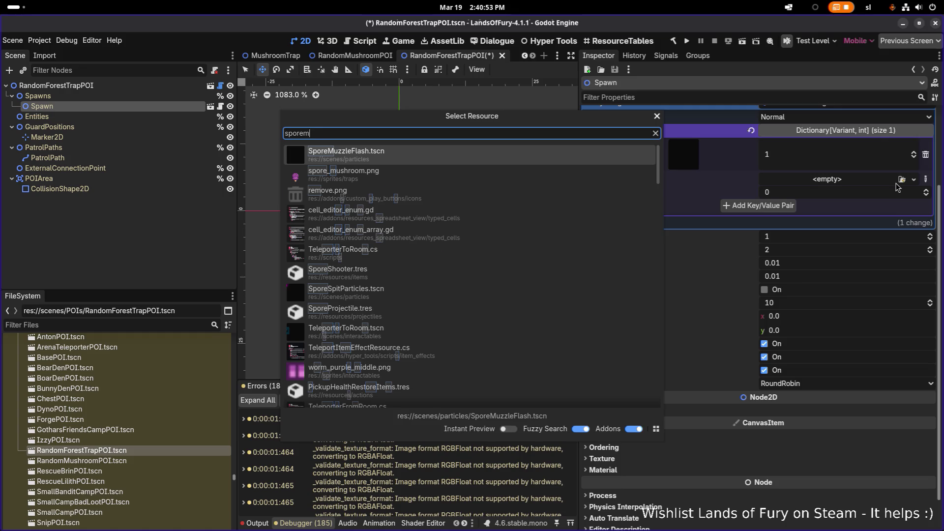
pyautogui.write('ushroom')
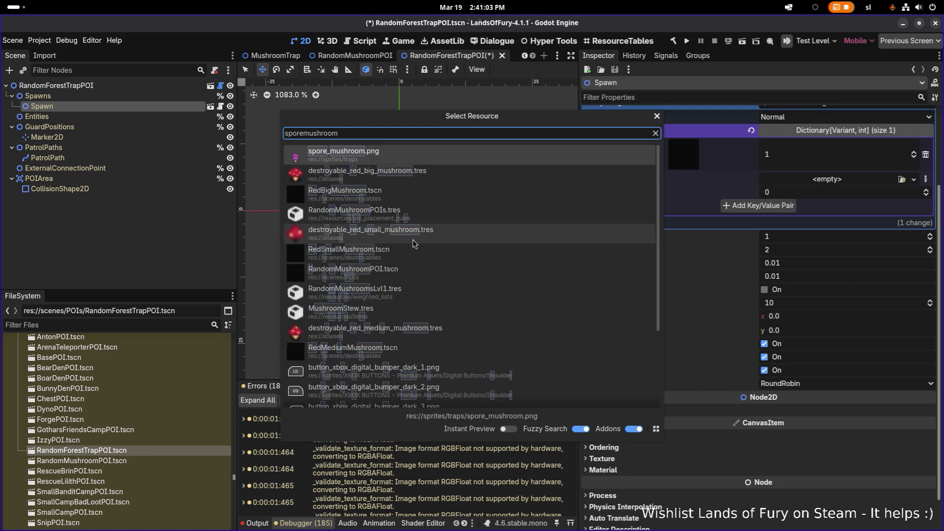
pyautogui.hotkey('ctrl', 'a')
pyautogui.write('trapmus')
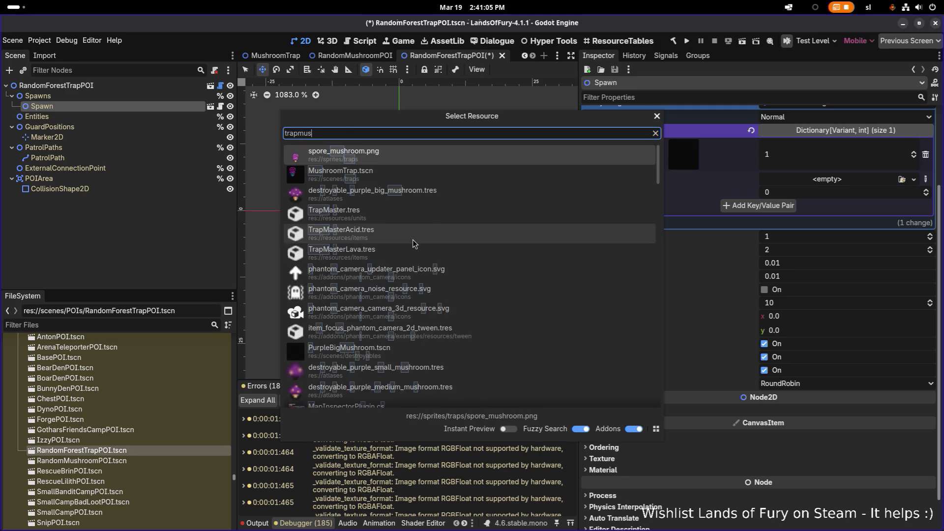
pyautogui.write('h')
pyautogui.doubleClick(393, 175)
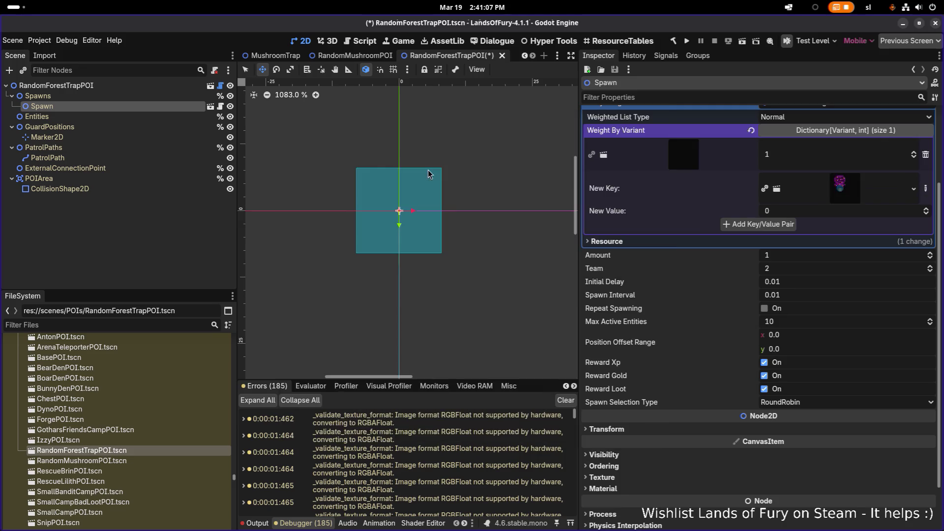
# Give MushroomTrap weight 1, add the pair, save, and open the RandomMushroomPOI scene.
pyautogui.click(809, 212)
pyautogui.write('1')
pyautogui.press('Return')
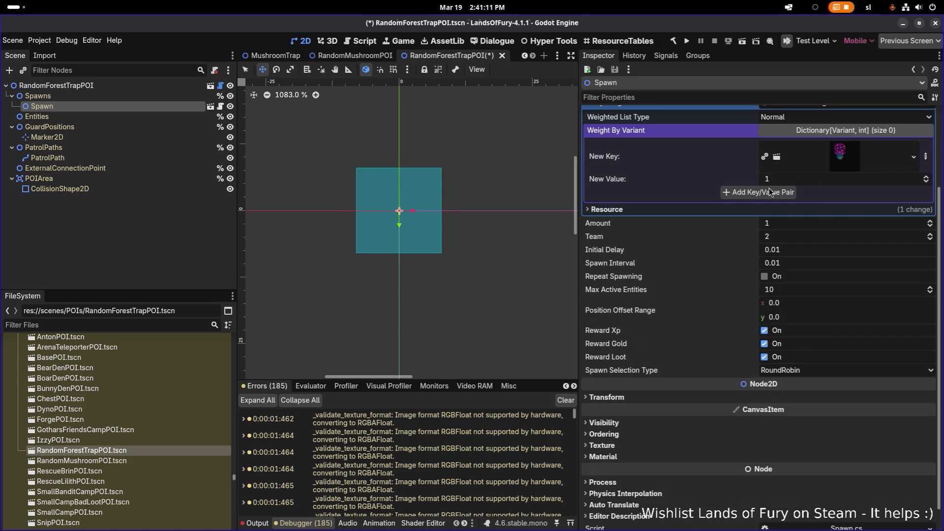
pyautogui.click(770, 190)
pyautogui.hotkey('ctrl', 's')
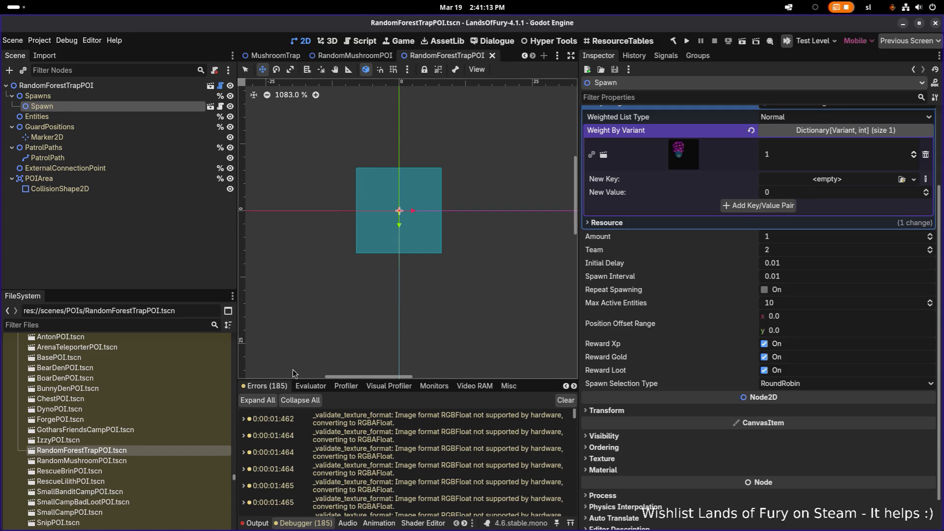
pyautogui.doubleClick(82, 460)
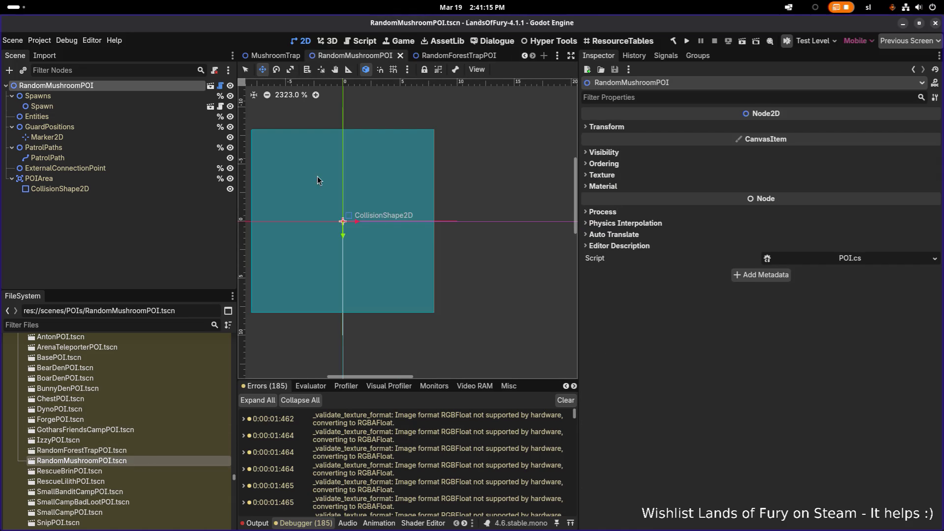
# Inspect the Spawn node settings in the RandomMushroomPOI scene.
pyautogui.click(128, 103)
pyautogui.click(127, 100)
pyautogui.click(127, 106)
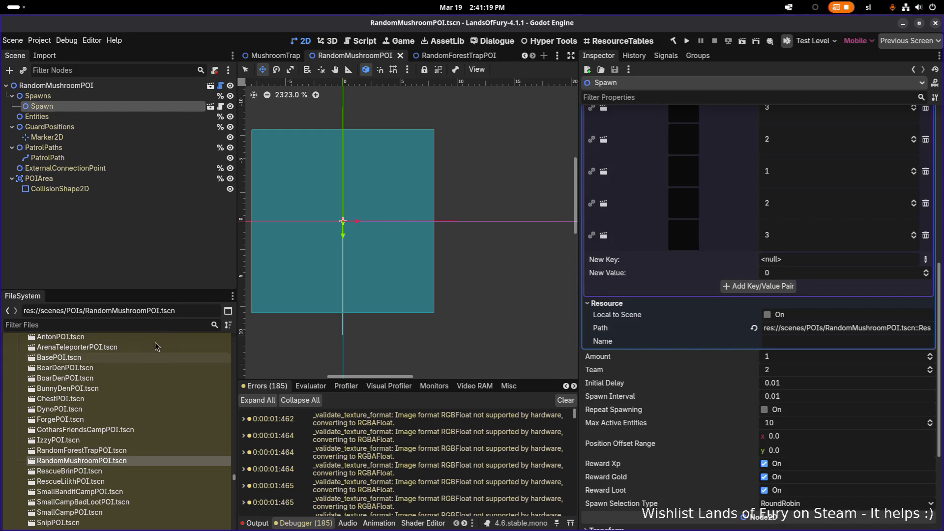
# Filter files by 'foresttra' and open RandomForestTrapPOI.tscn and RandomForestTrapPOIs.tres.
pyautogui.click(157, 324)
pyautogui.write('forest')
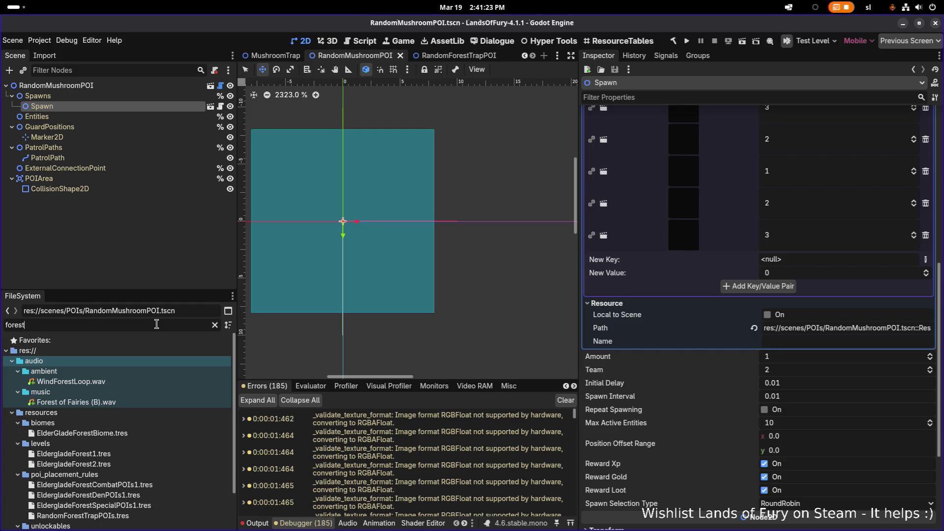
pyautogui.write('tra')
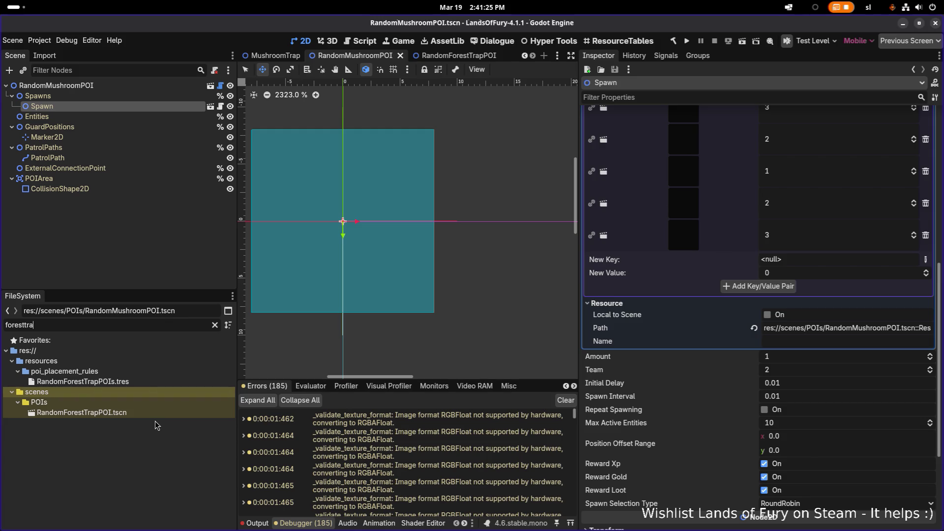
pyautogui.doubleClick(157, 413)
pyautogui.doubleClick(167, 381)
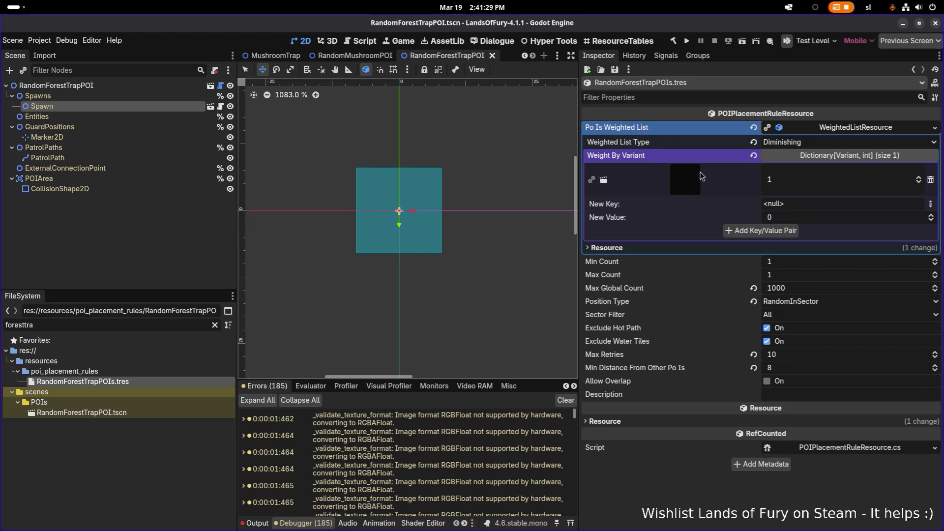
# Make the placement rule's weighted POI list unique and remove its existing mushroom entry.
pyautogui.moveTo(701, 173)
pyautogui.rightClick(884, 129)
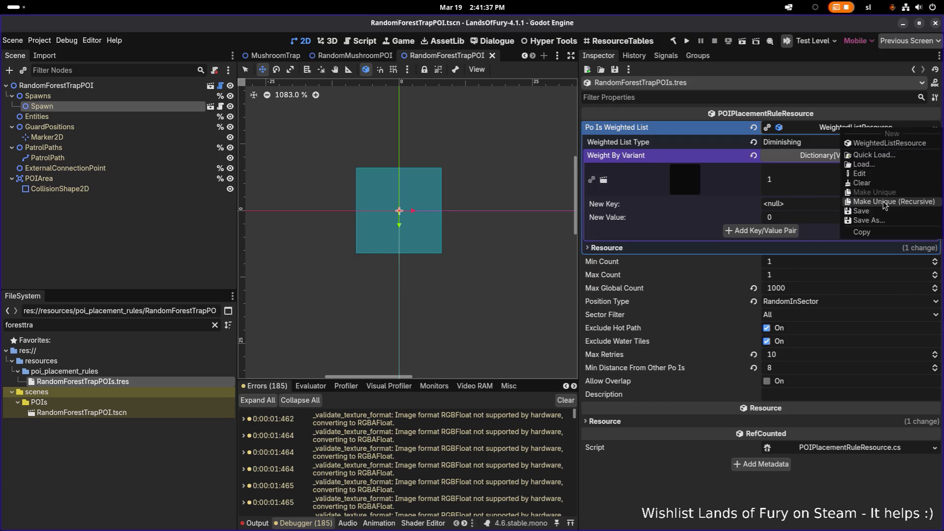
pyautogui.click(885, 206)
pyautogui.press('Escape')
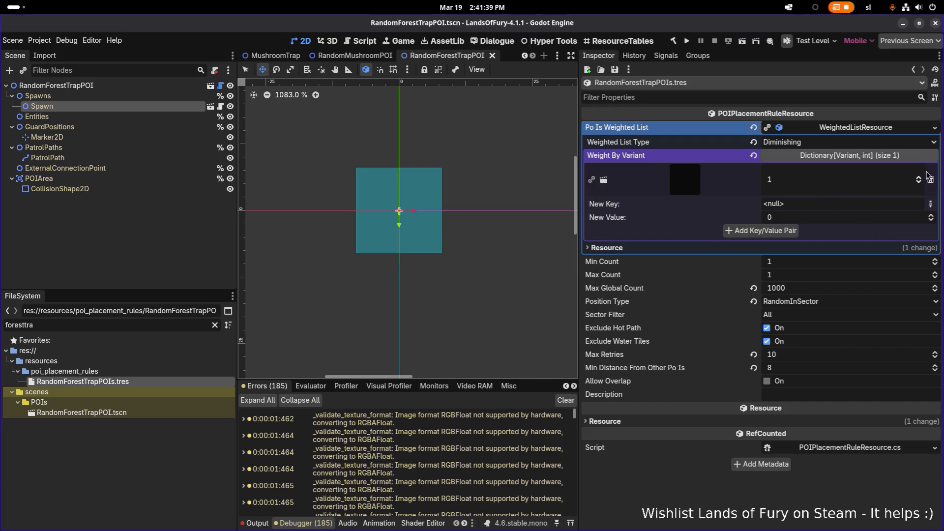
pyautogui.click(930, 179)
# Add RandomForestTrapPOI.tscn as an Object key at weight 1 and save.
pyautogui.click(930, 171)
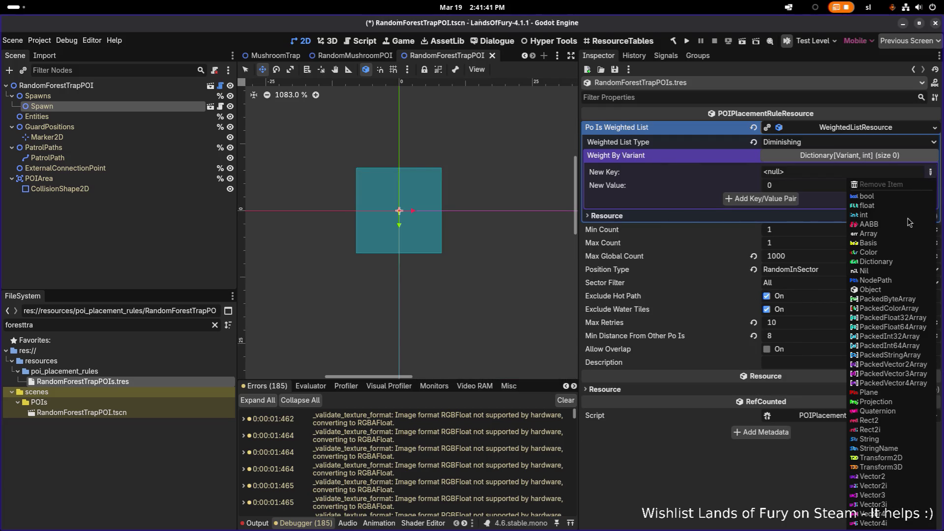
pyautogui.click(886, 291)
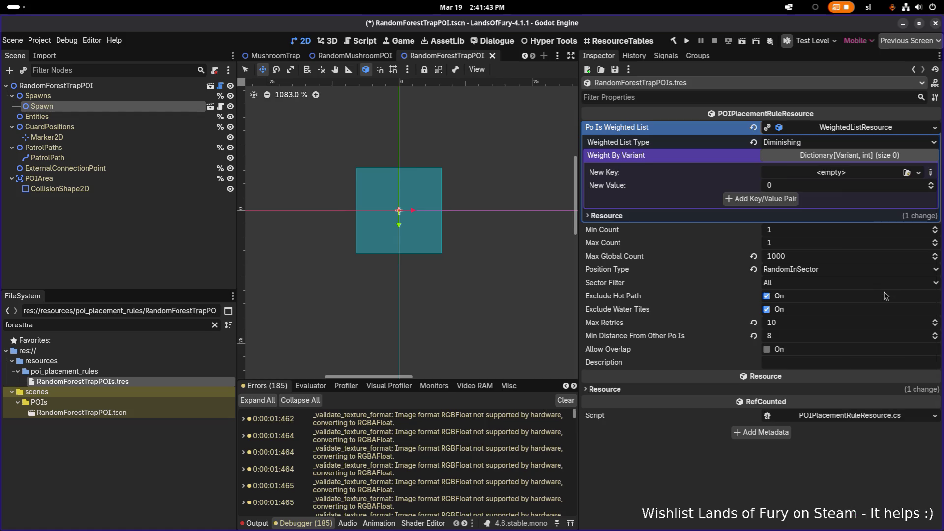
pyautogui.click(907, 173)
pyautogui.write('forestr')
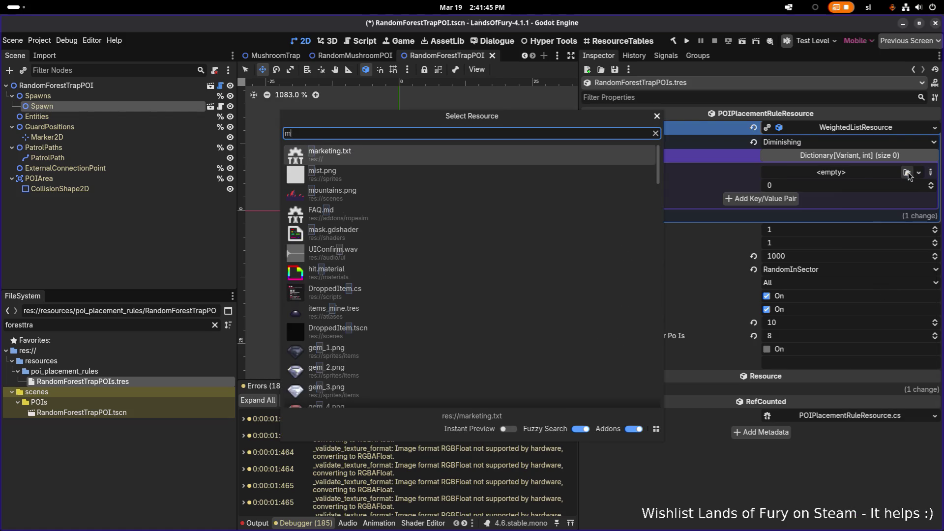
pyautogui.press('BackSpace')
pyautogui.write('tra')
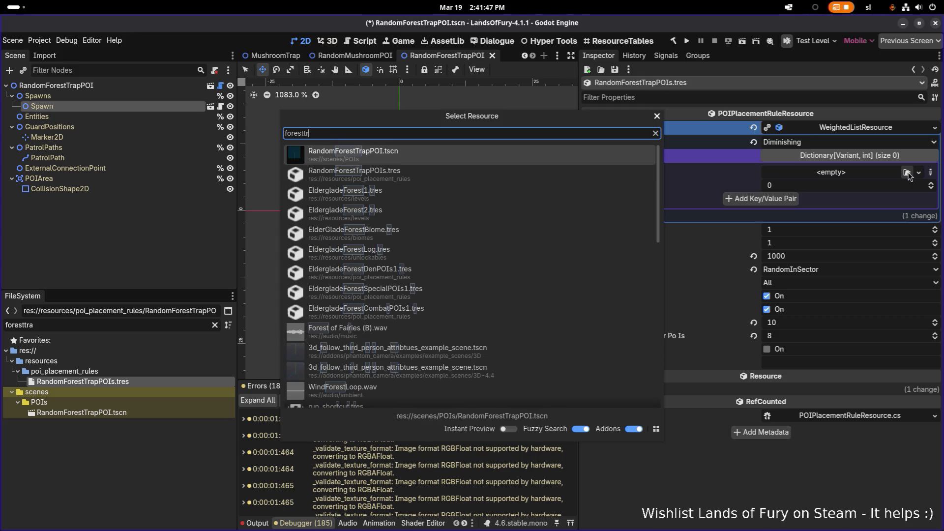
pyautogui.doubleClick(590, 156)
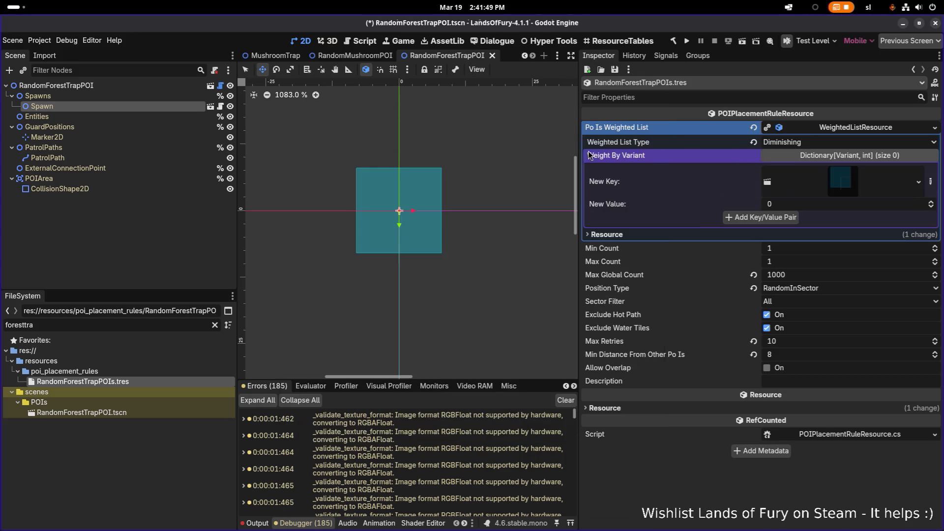
pyautogui.click(803, 206)
pyautogui.write('1')
pyautogui.click(787, 218)
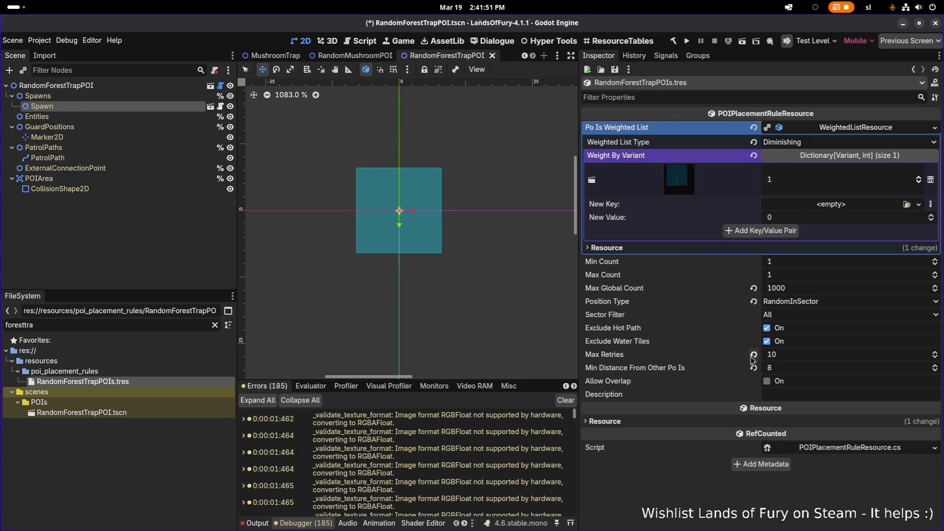
pyautogui.hotkey('ctrl', 's')
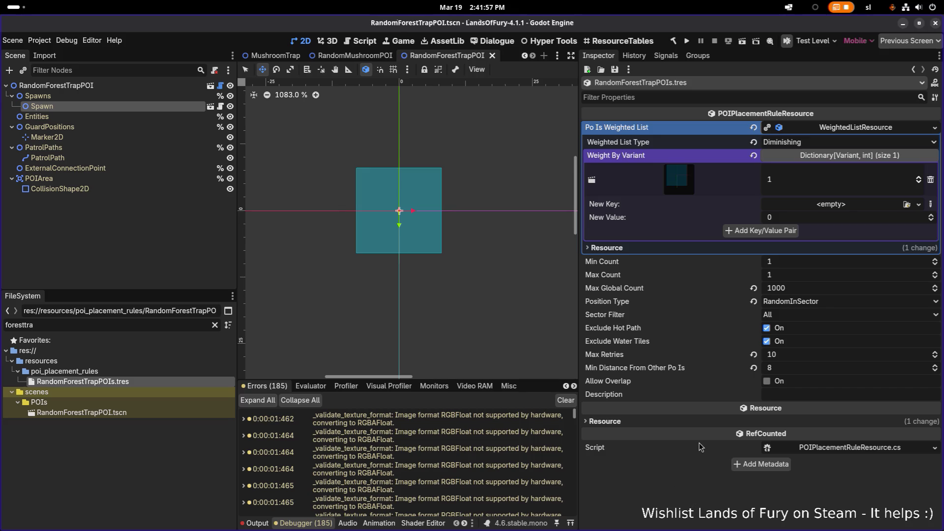
# Set Max Global Count to 3 and Sector Filter to NonPlayerSectors, saving each change.
pyautogui.click(808, 291)
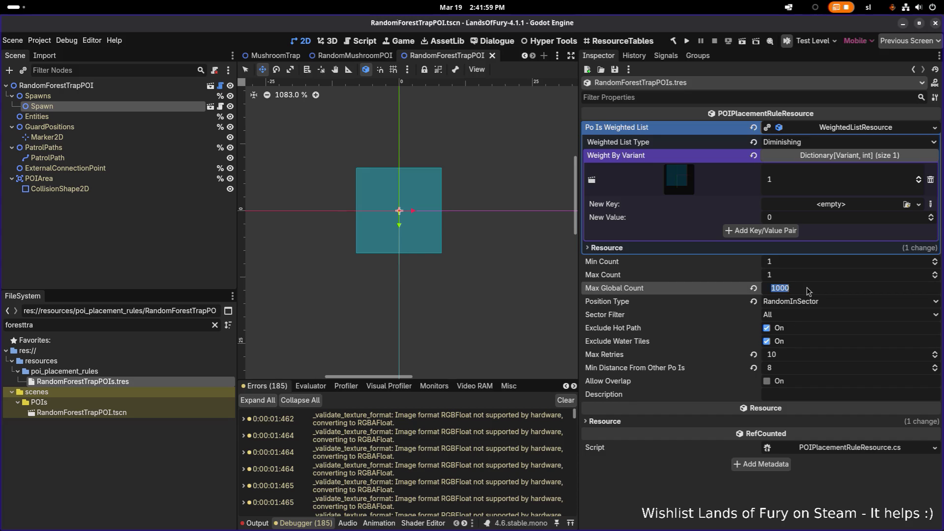
pyautogui.write('3')
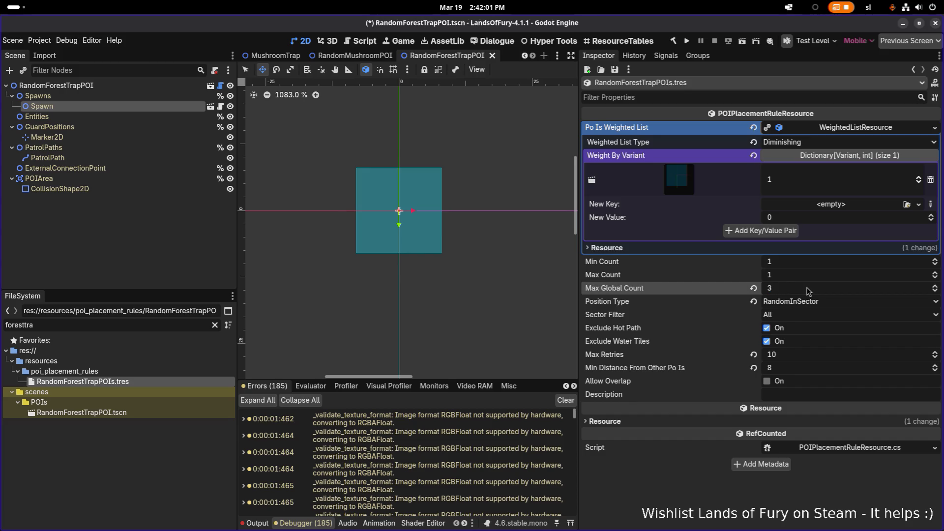
pyautogui.hotkey('ctrl', 's')
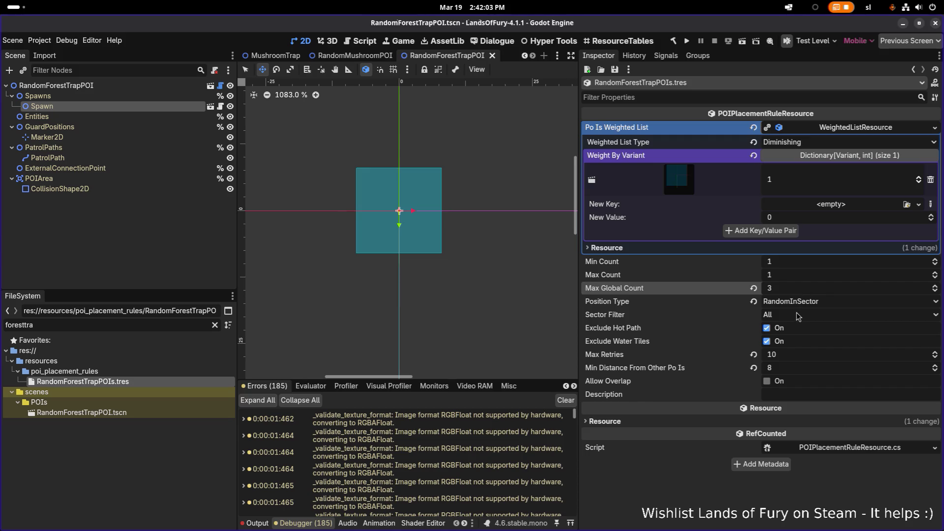
pyautogui.click(795, 317)
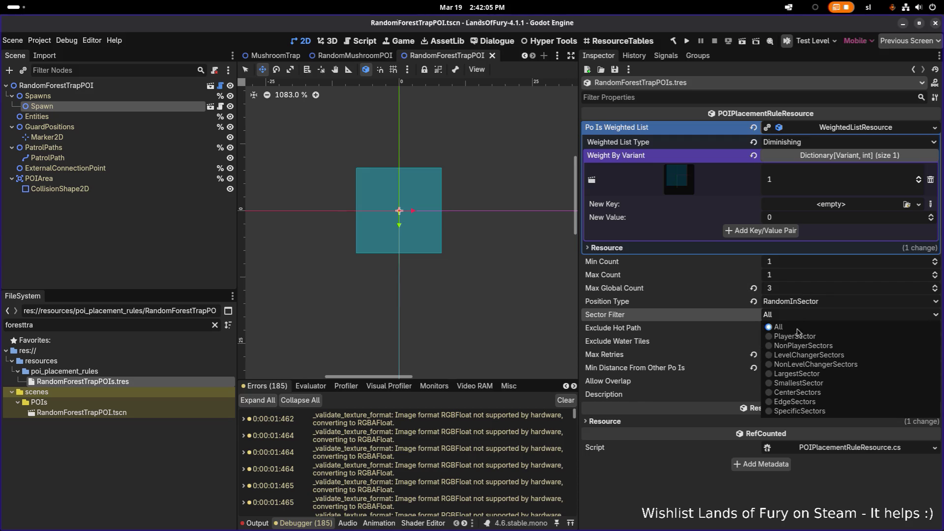
pyautogui.click(804, 346)
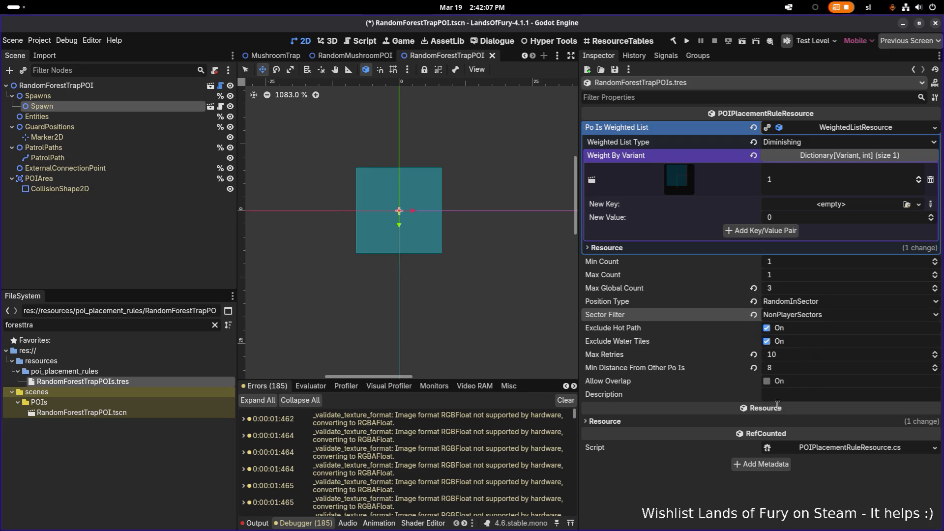
pyautogui.hotkey('ctrl', 's')
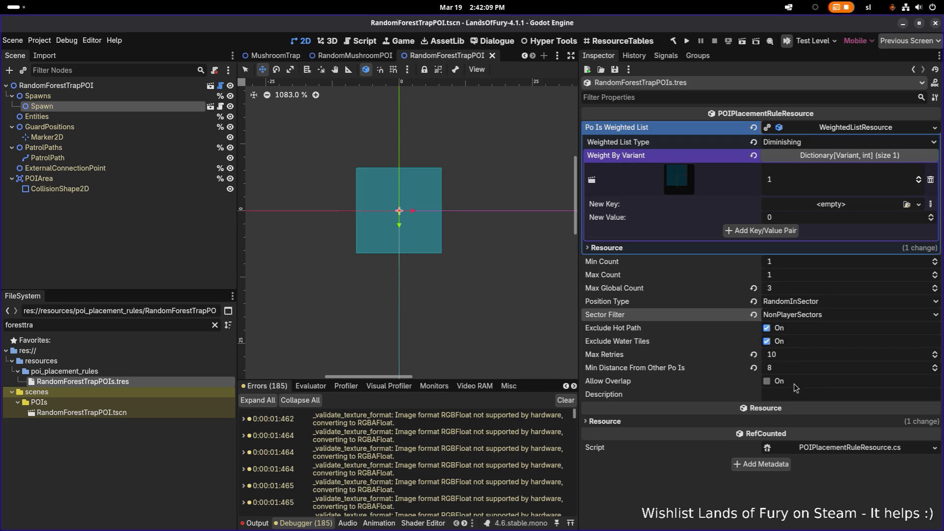
# Set Max Retries to 50 and Min Distance From Other POIs to 3, save, and filter files by 'forest'.
pyautogui.click(795, 356)
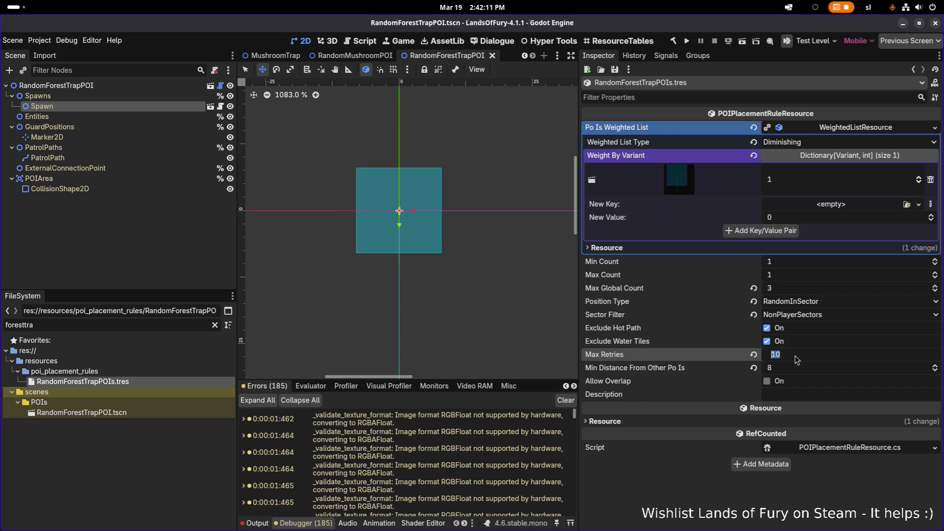
pyautogui.write('50')
pyautogui.hotkey('ctrl', 's')
pyautogui.click(789, 368)
pyautogui.write('4')
pyautogui.press('Return')
pyautogui.hotkey('ctrl', 's')
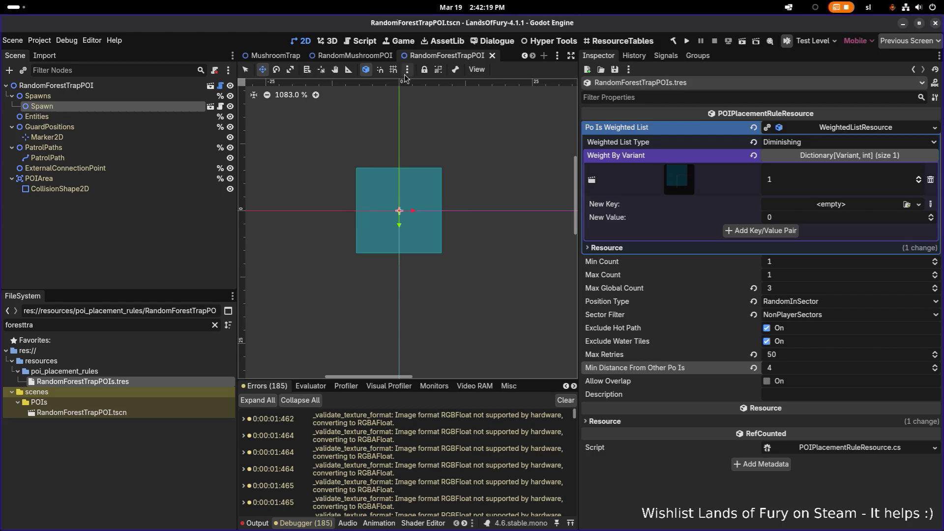
pyautogui.click(348, 69)
pyautogui.moveTo(354, 209)
pyautogui.mouseDown()
pyautogui.moveTo(492, 224)
pyautogui.moveTo(482, 231)
pyautogui.mouseUp()
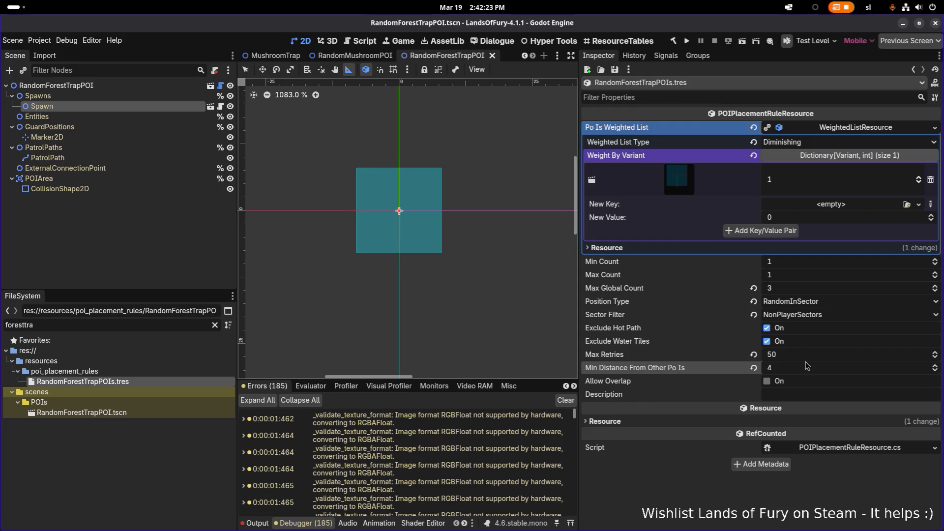
pyautogui.hotkey('ctrl', 's')
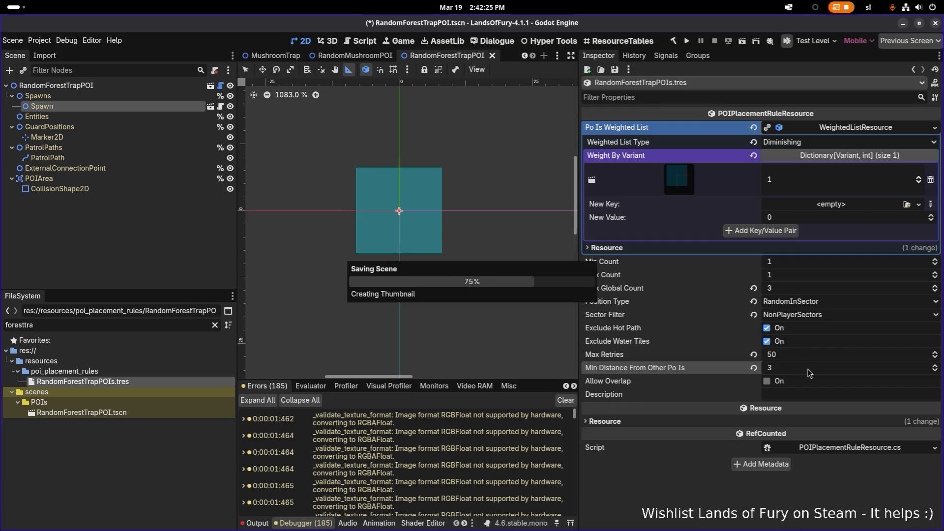
pyautogui.doubleClick(104, 322)
pyautogui.write('forest')
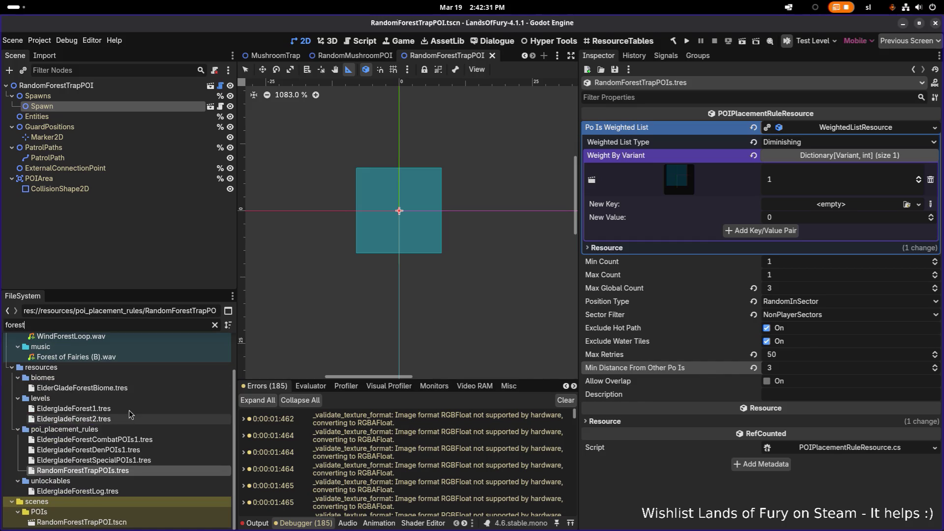
# Open EldergladeForest1.tres, check element 8 is RandomForestTrapPOIs.tres, save, and run the project.
pyautogui.click(129, 409)
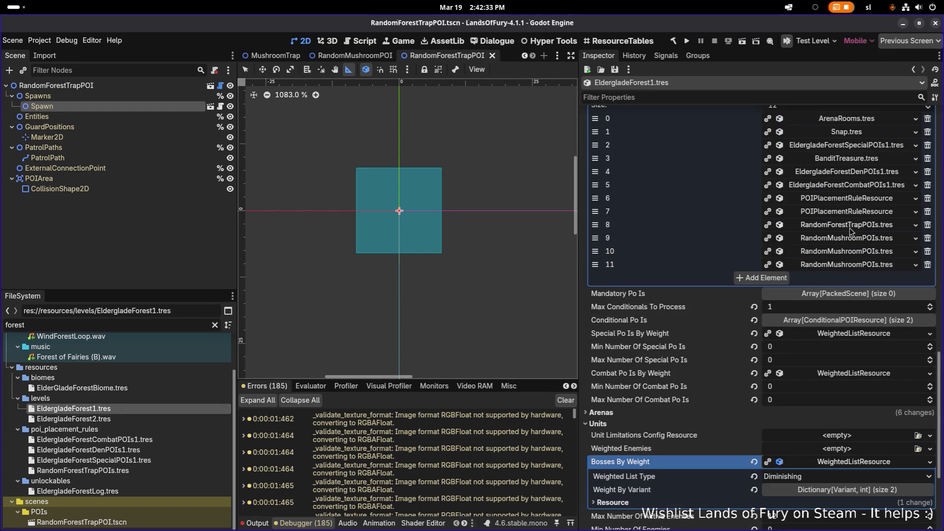
pyautogui.click(850, 227)
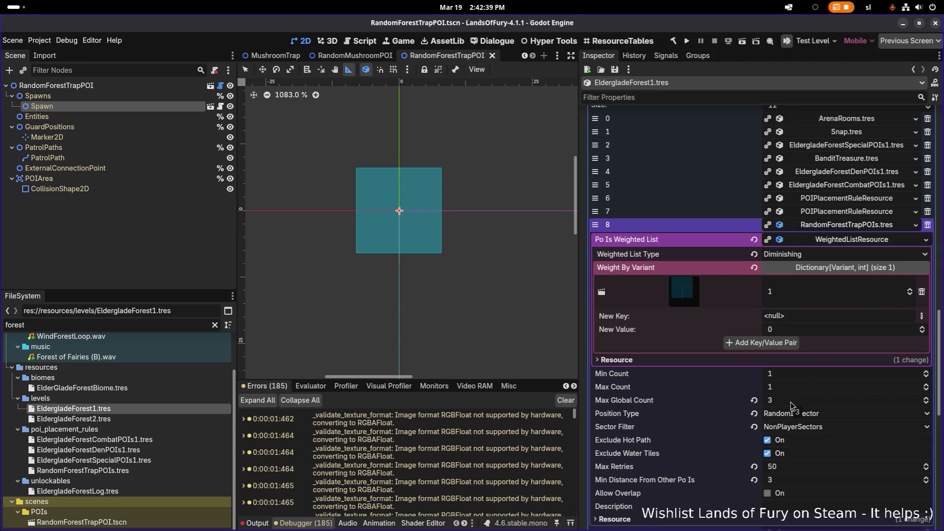
pyautogui.hotkey('ctrl', 's')
pyautogui.click(687, 42)
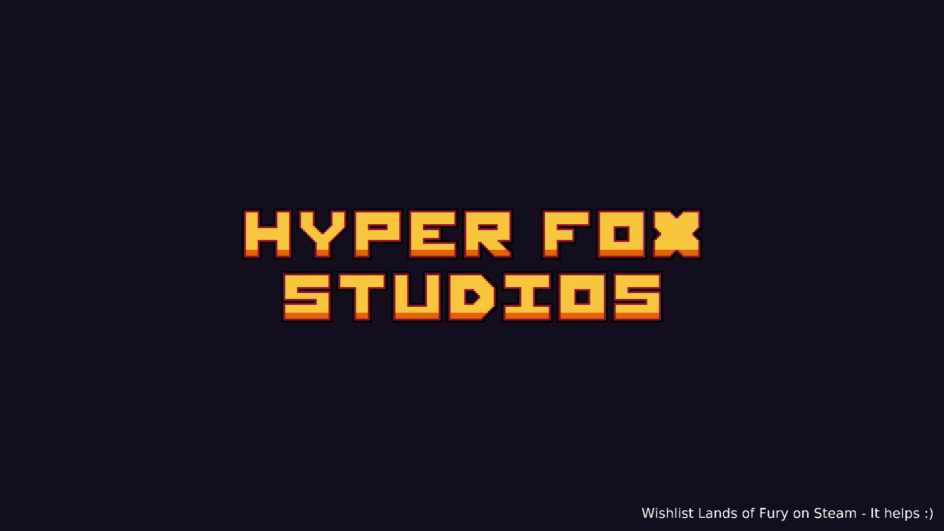
# Start a new game, walk north into the purple portal, and reload the modified mushroom scene.
pyautogui.press('Return')
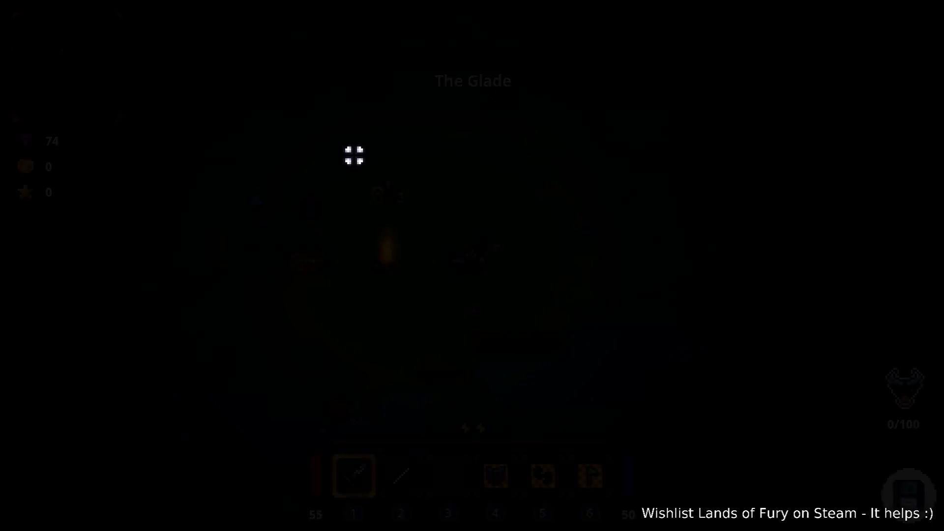
pyautogui.press('w')
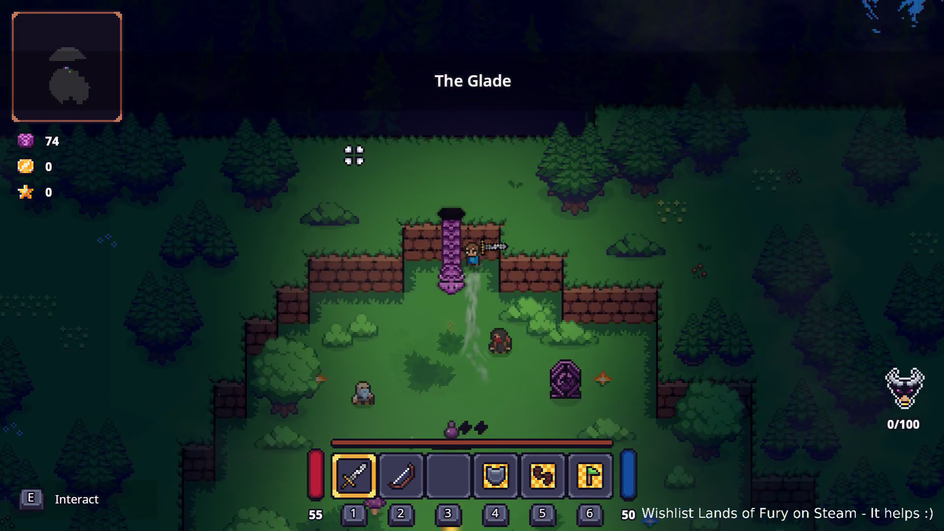
pyautogui.press('e')
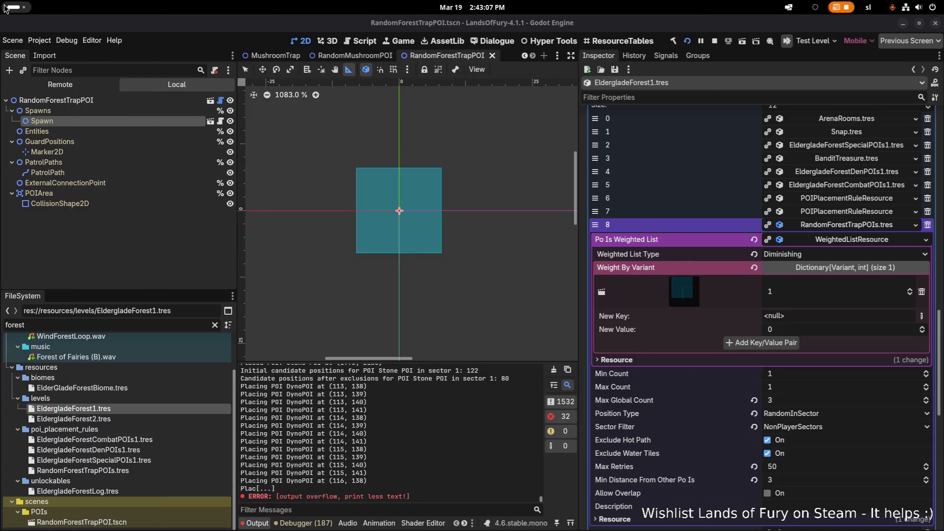
pyautogui.scroll(-1, 559, 214)
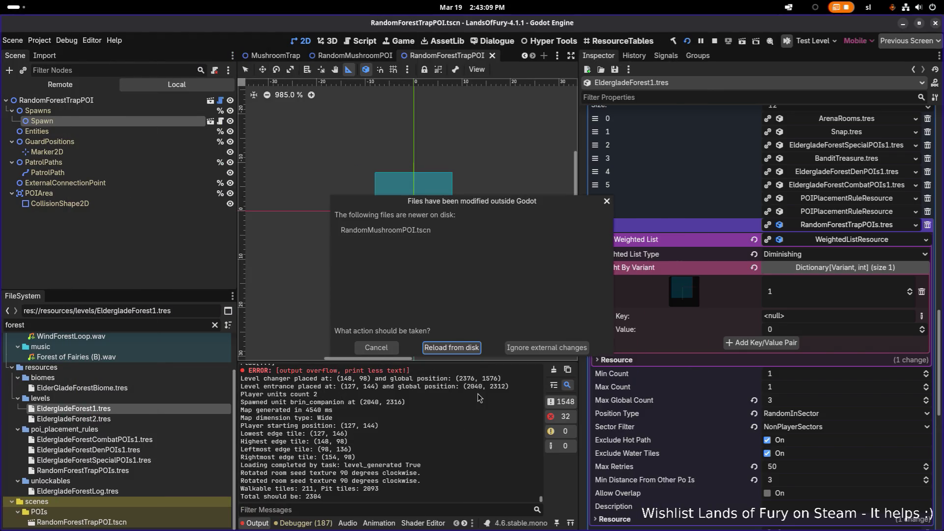
pyautogui.click(454, 348)
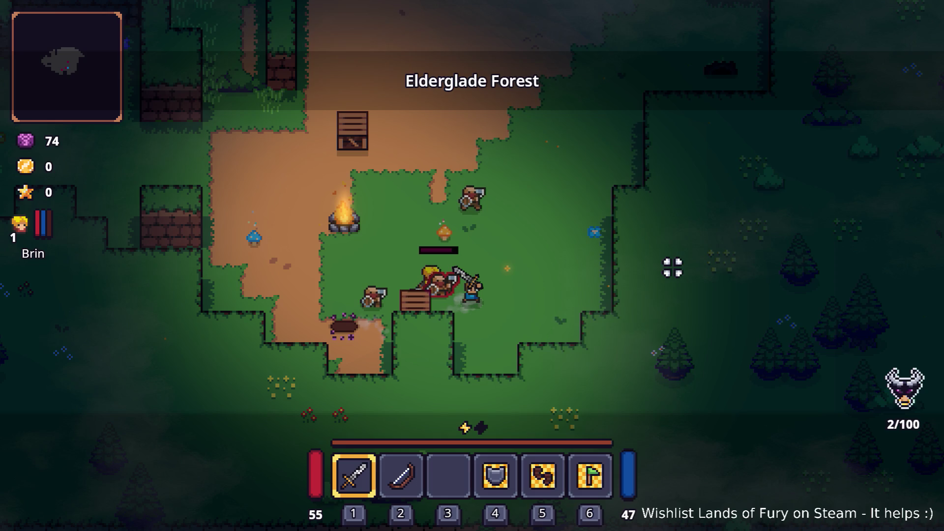
# Walk right to the enemy group and attack the nearby enemies.
pyautogui.press('d')
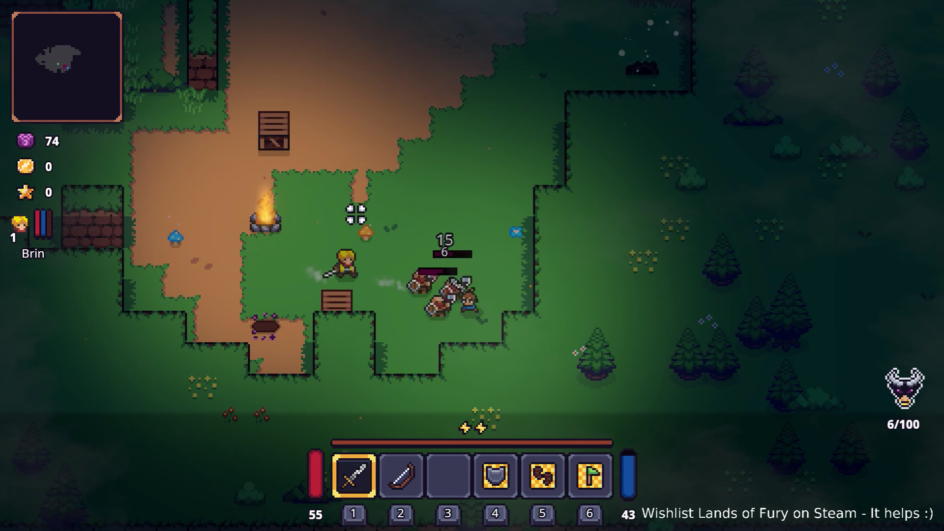
pyautogui.click(421, 320)
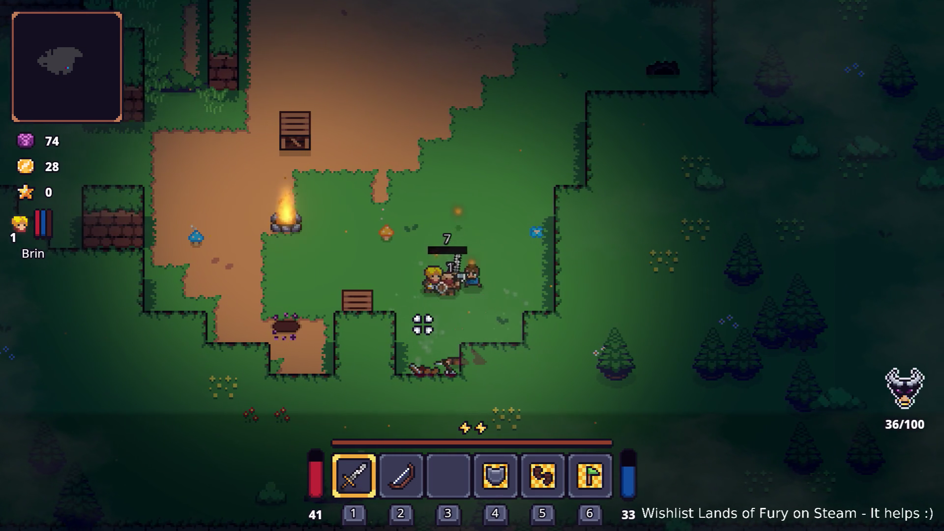
pyautogui.click(422, 312)
pyautogui.click(441, 289)
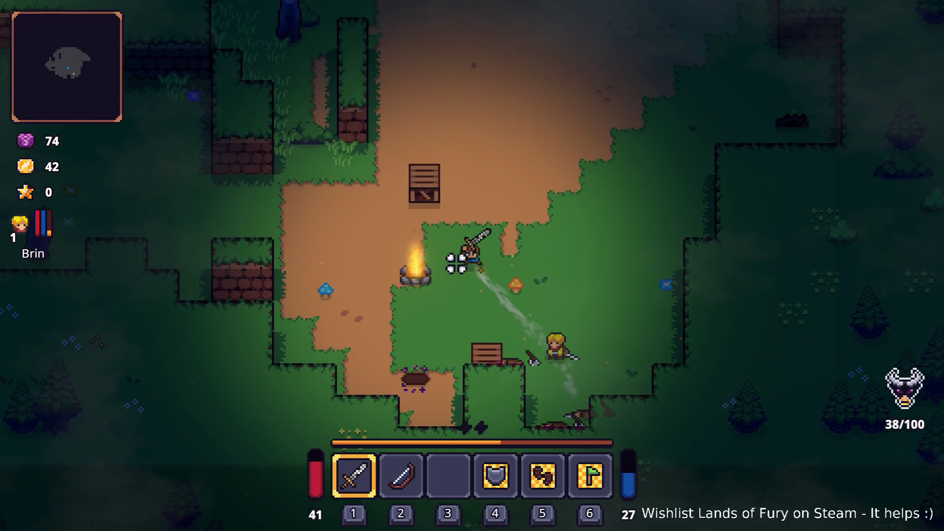
# Head north-west past the campfire into the grass and strike an enemy.
pyautogui.press('w')
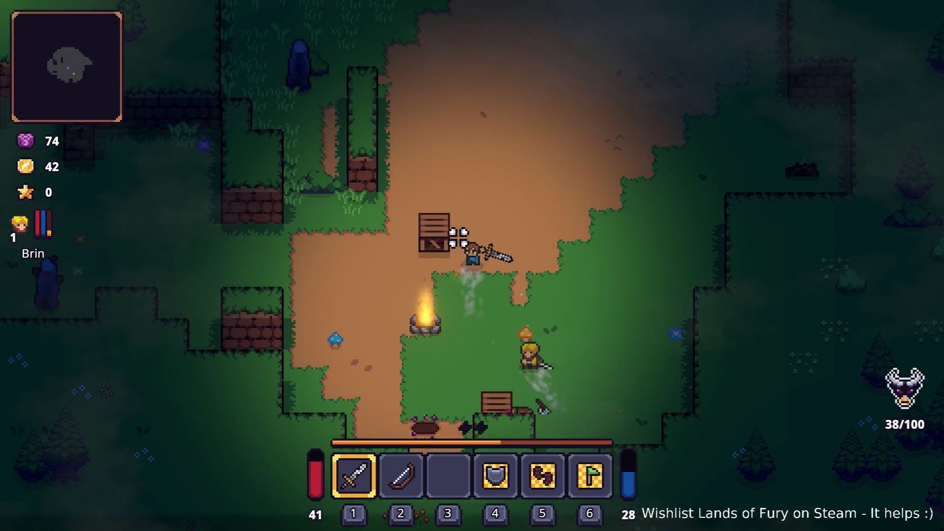
pyautogui.press('a')
pyautogui.press('a')
pyautogui.press('w')
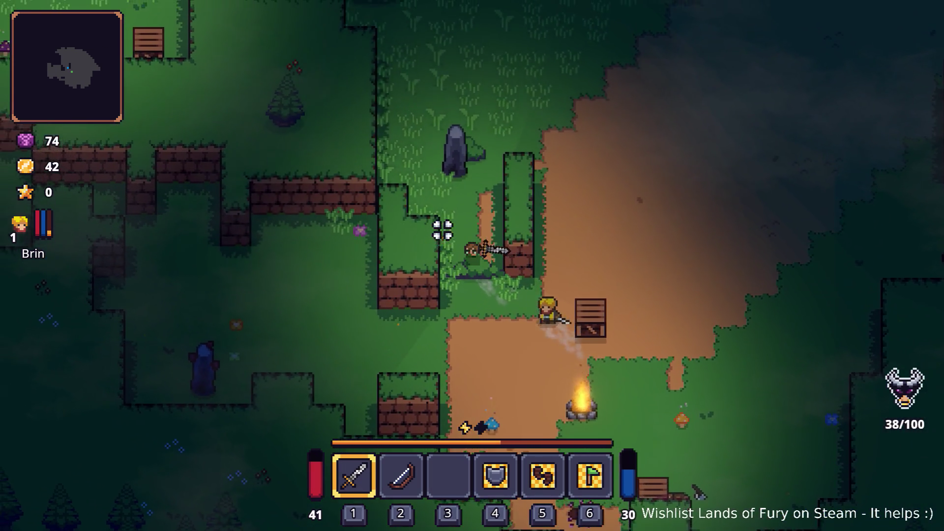
pyautogui.press('w')
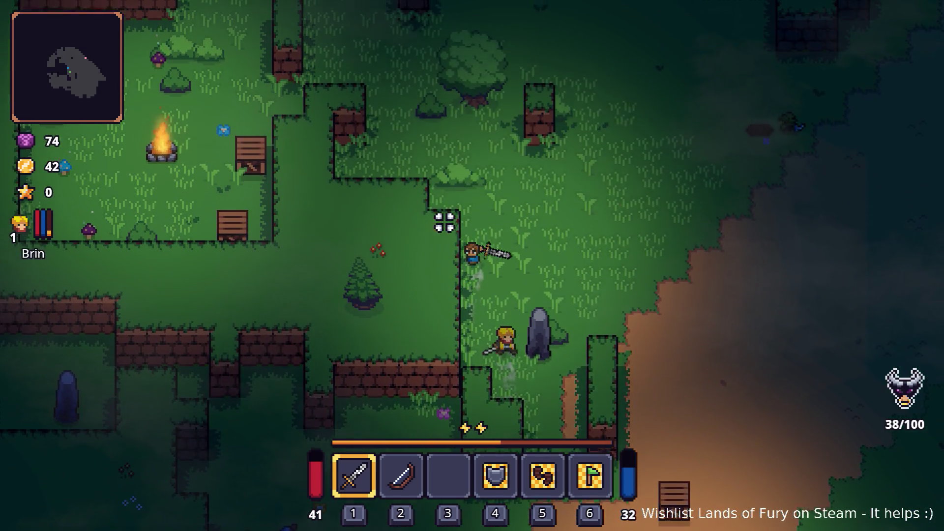
pyautogui.press('a')
pyautogui.press('w')
pyautogui.press('a')
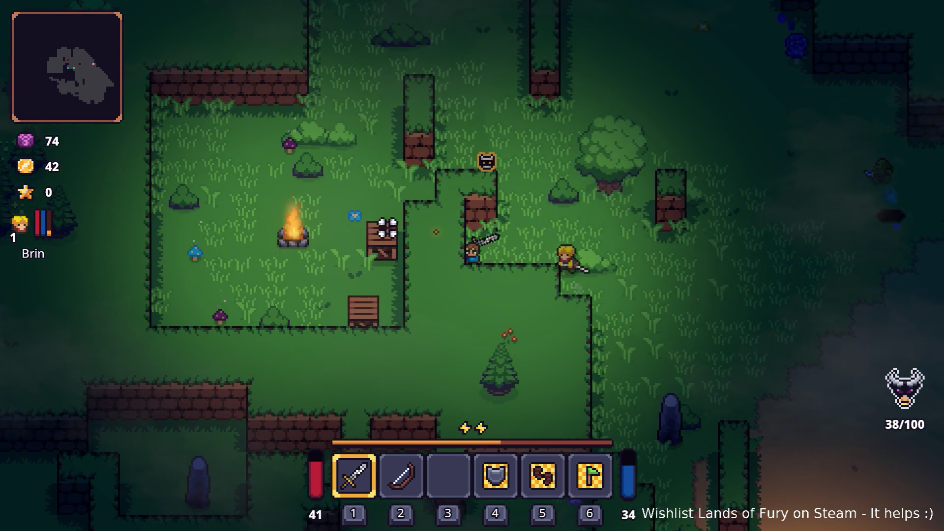
pyautogui.press('w')
pyautogui.press('d')
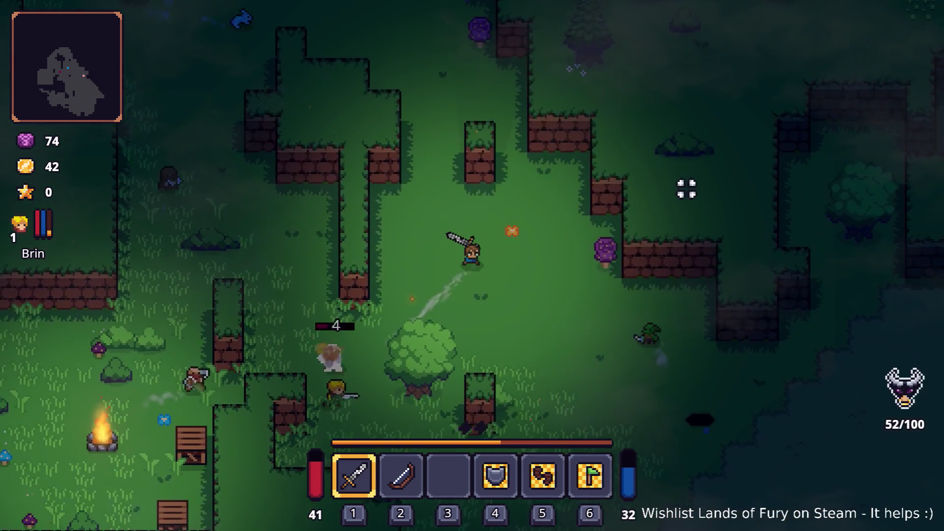
pyautogui.press('w')
pyautogui.press('a')
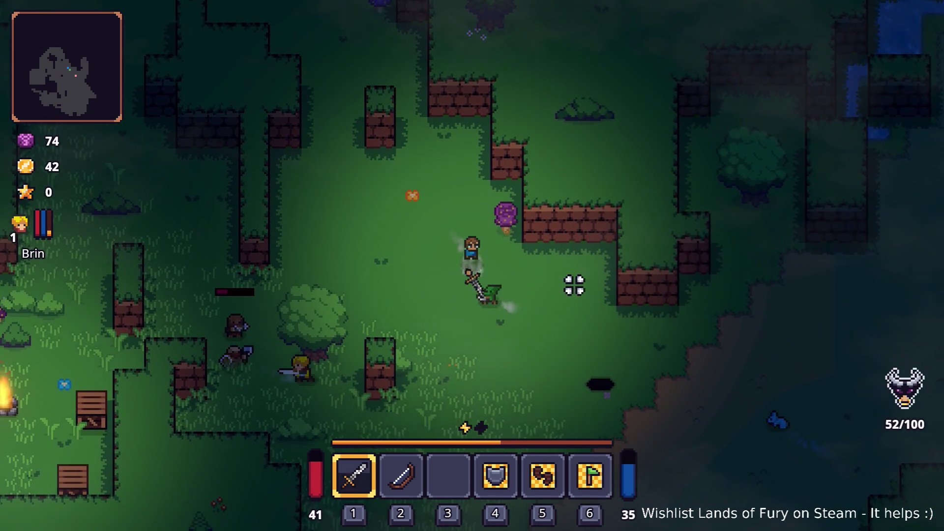
pyautogui.click(548, 308)
# Push north through the forest, killing enemies for gold, including the purple enemy.
pyautogui.press('w')
pyautogui.press('a')
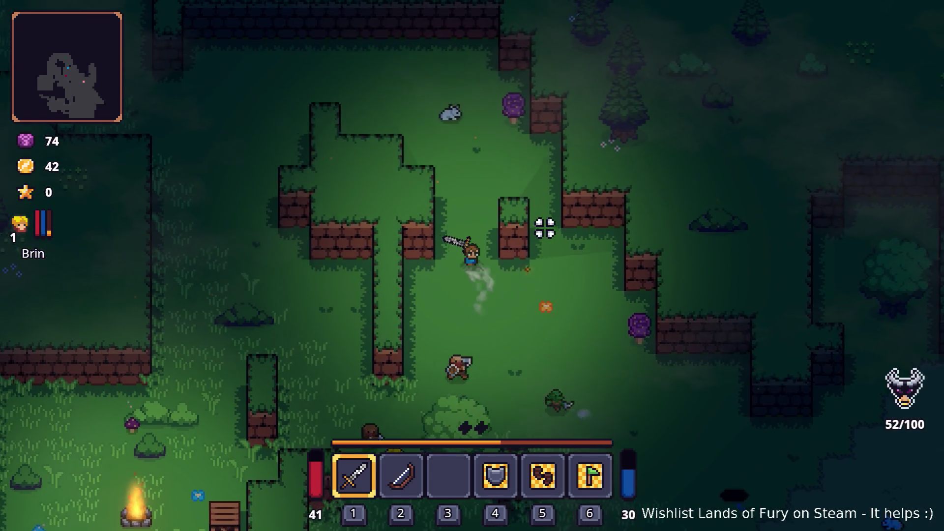
pyautogui.hotkey('a', 'w')
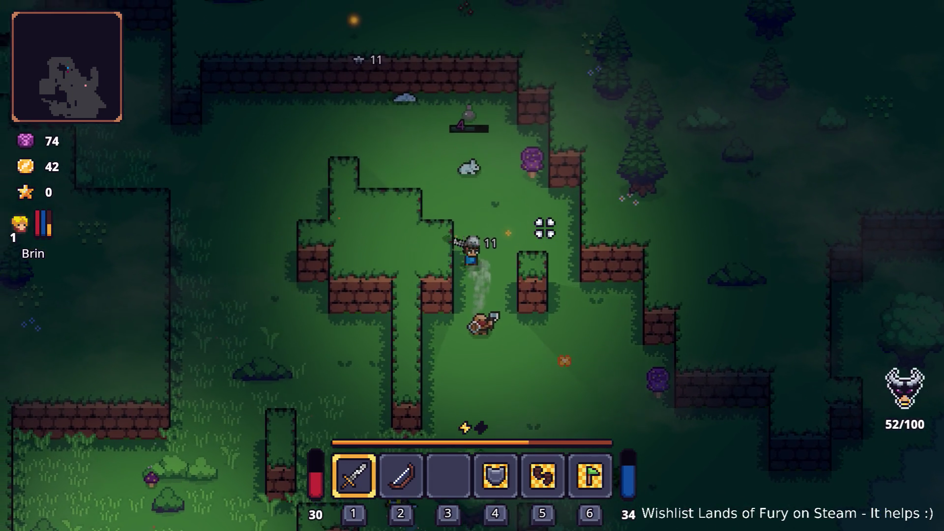
pyautogui.press('a')
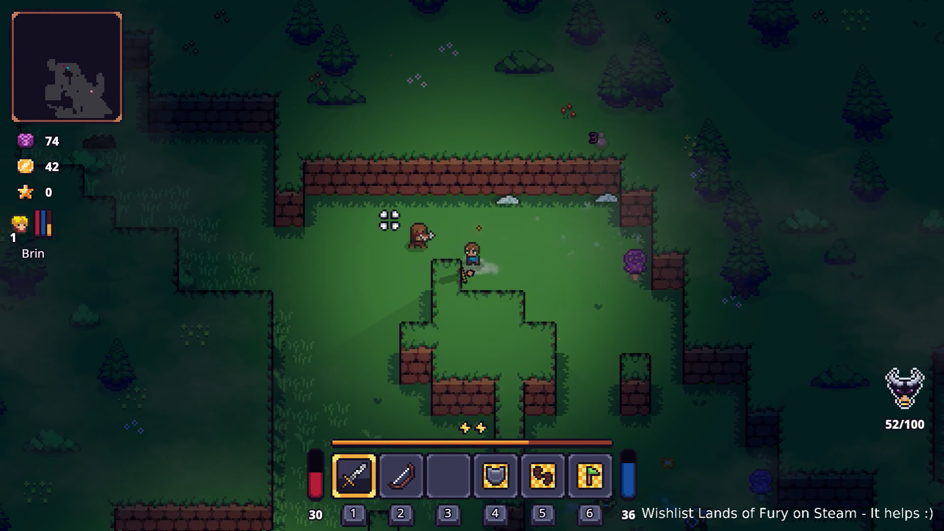
pyautogui.click(401, 204)
pyautogui.hotkey('d', 's')
pyautogui.click(614, 199)
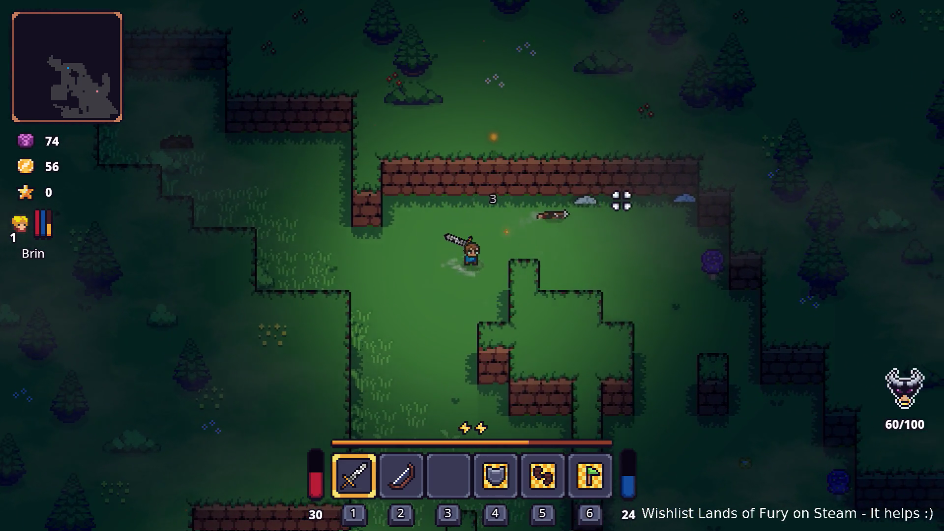
pyautogui.hotkey('d', 's')
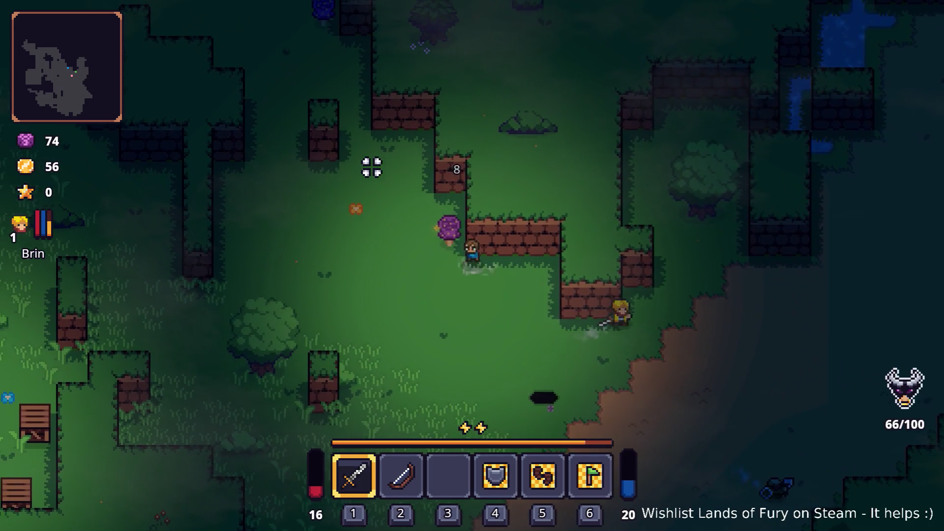
pyautogui.press('a')
pyautogui.click(412, 160)
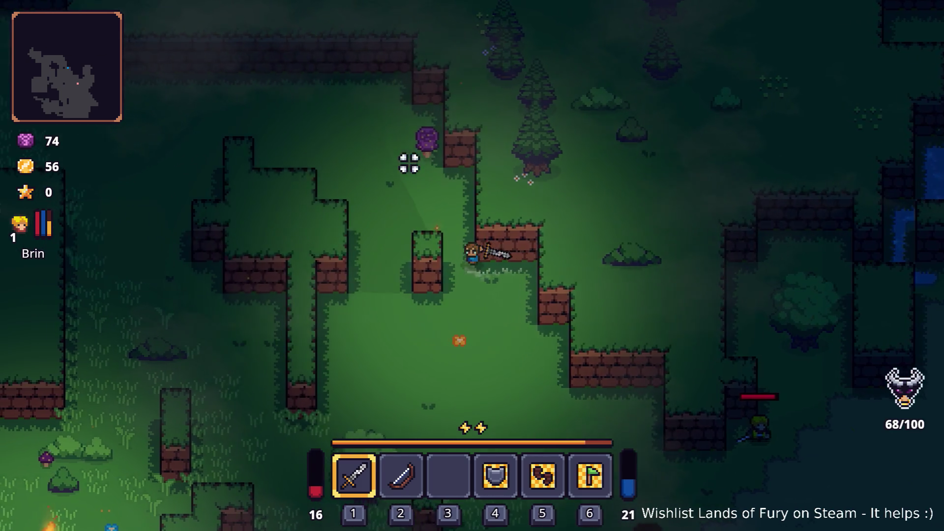
pyautogui.press('w')
pyautogui.click(409, 163)
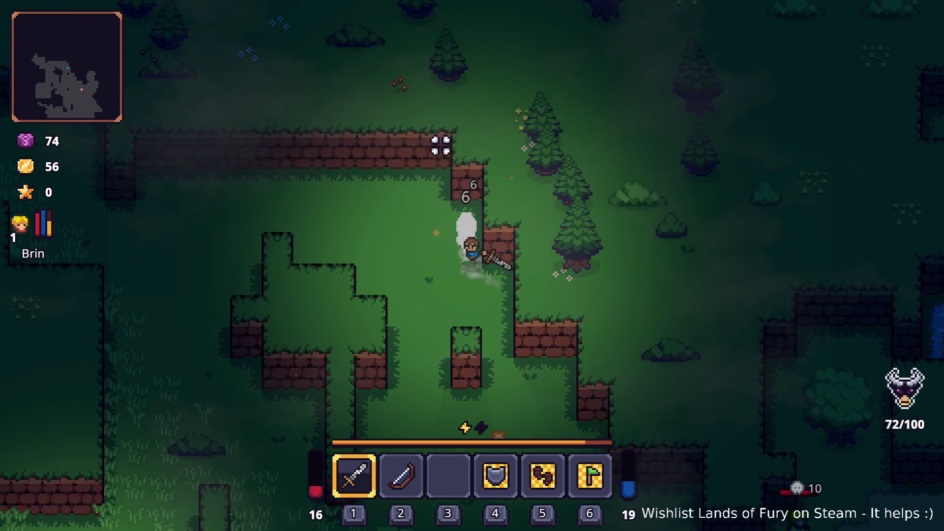
pyautogui.click(512, 149)
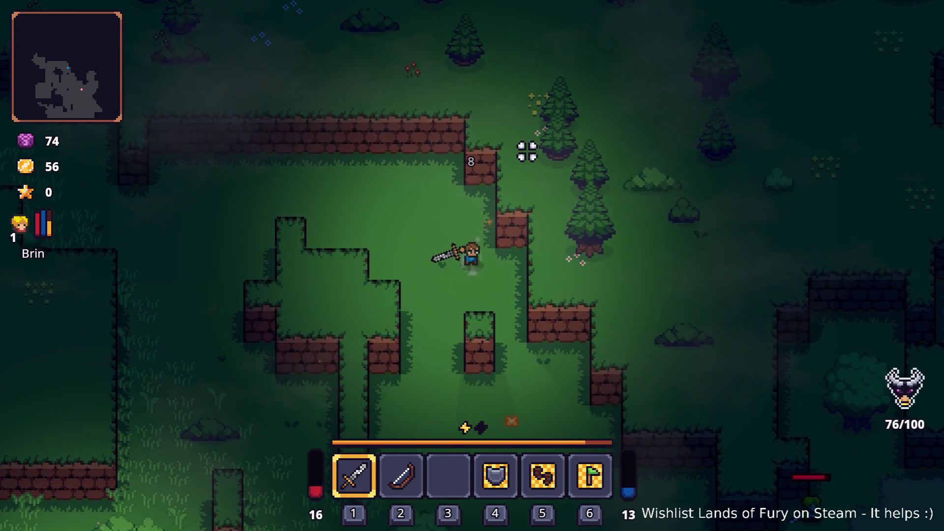
# Move down-right onto the dirt path and defeat the orc and axe enemy.
pyautogui.press('s')
pyautogui.press('d')
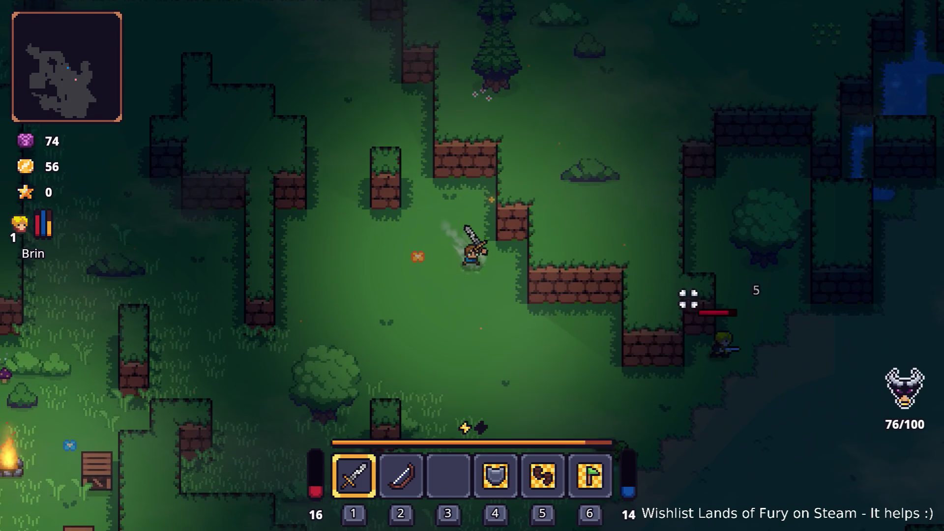
pyautogui.press('s')
pyautogui.press('d')
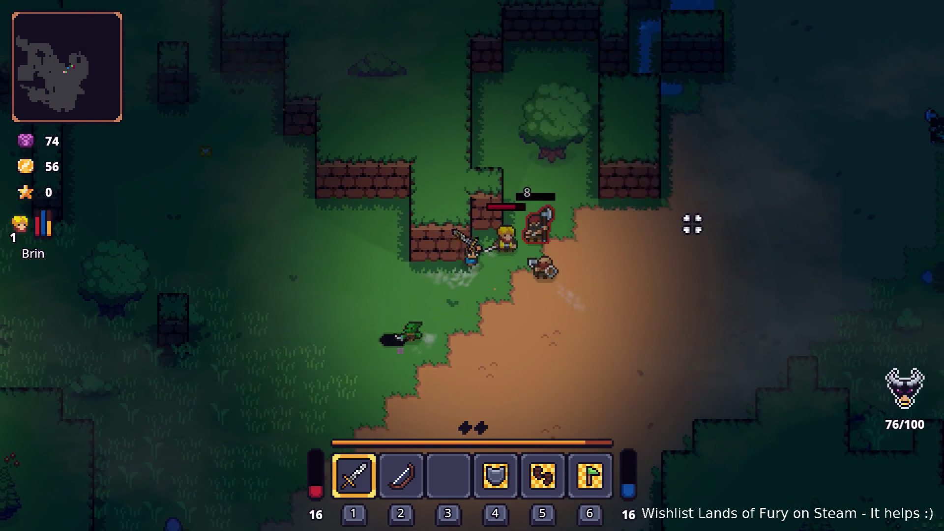
pyautogui.click(506, 211)
pyautogui.press('d')
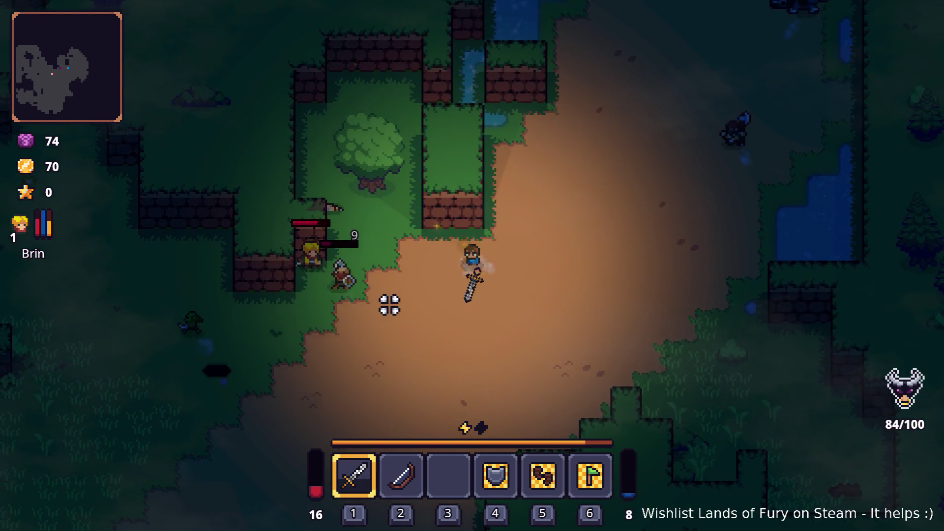
pyautogui.click(389, 304)
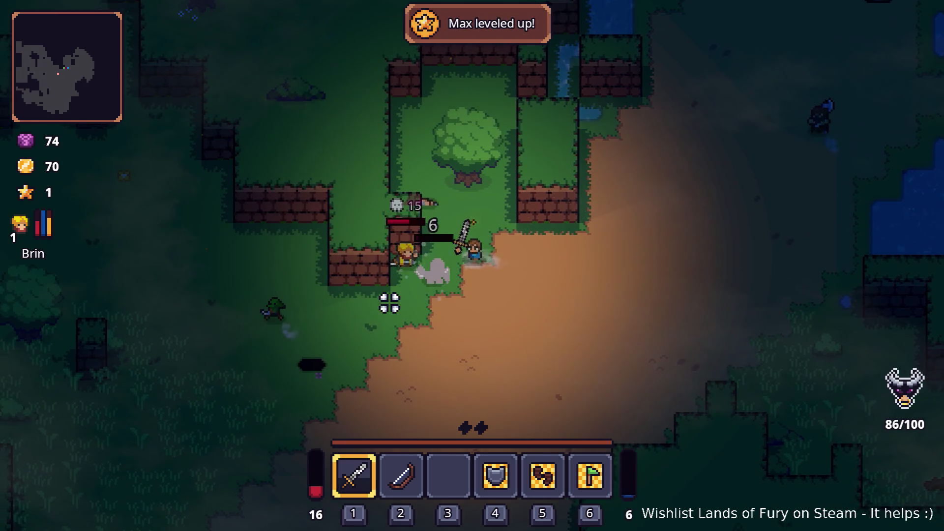
pyautogui.press('d')
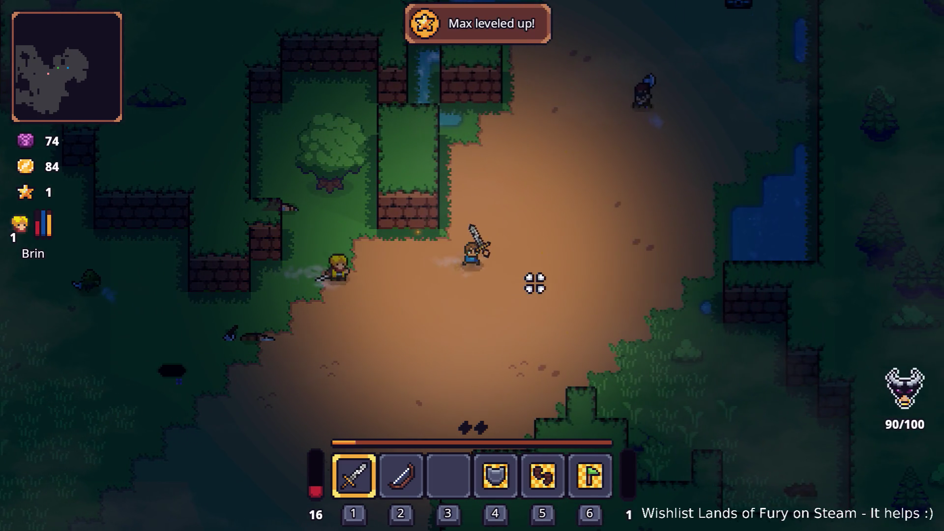
pyautogui.press('w')
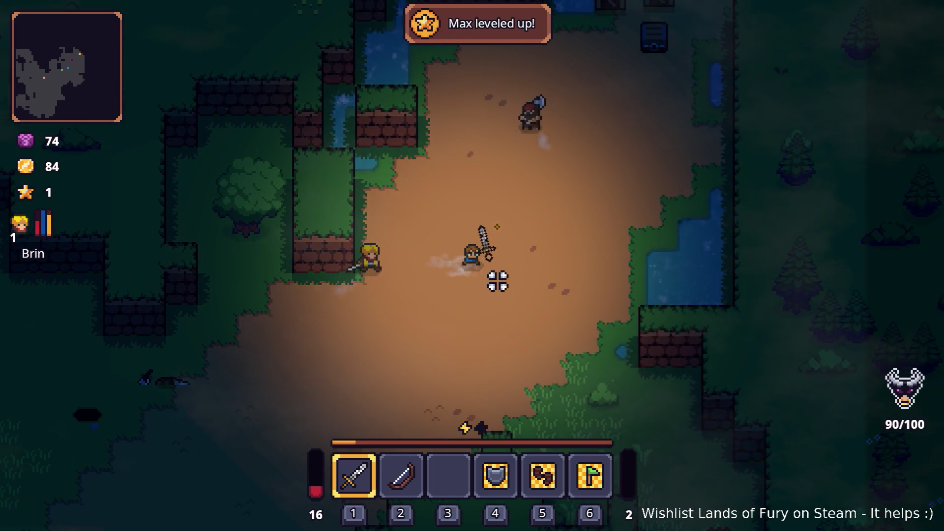
pyautogui.press('w')
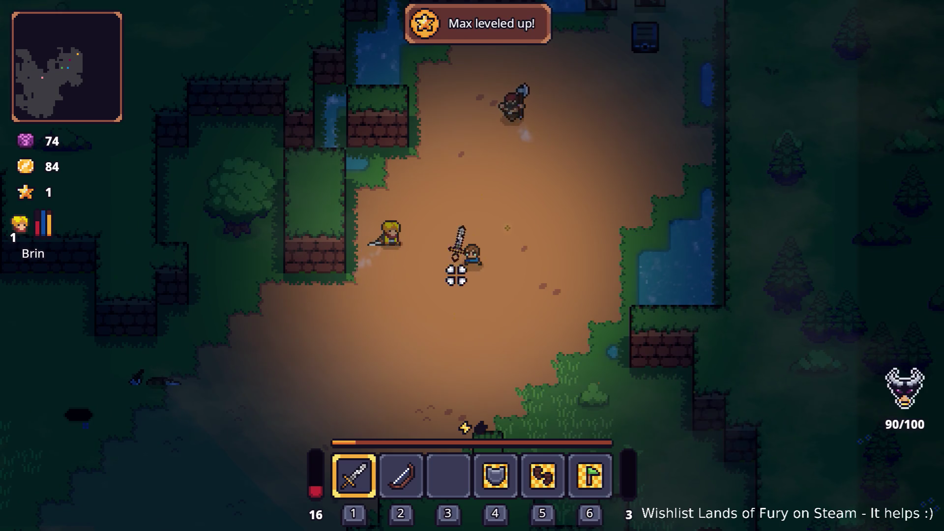
pyautogui.click(512, 224)
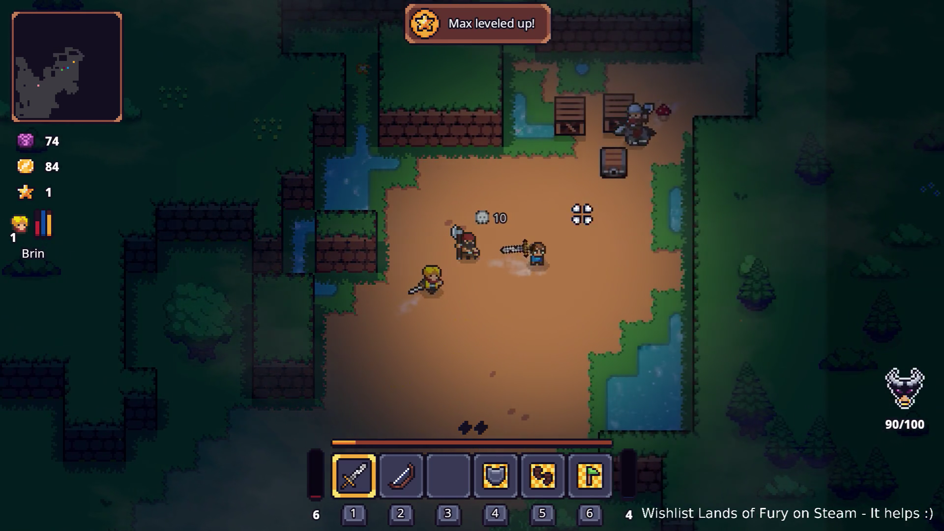
pyautogui.press('s')
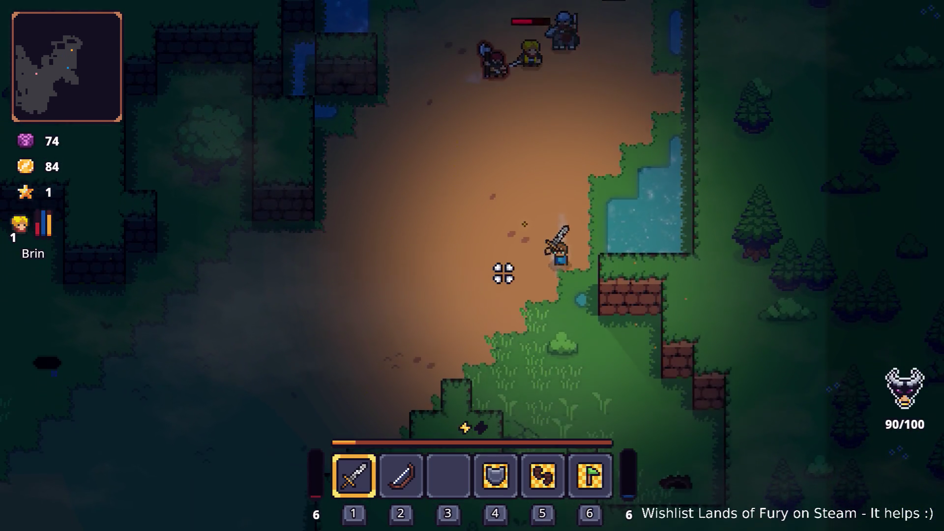
pyautogui.press('s')
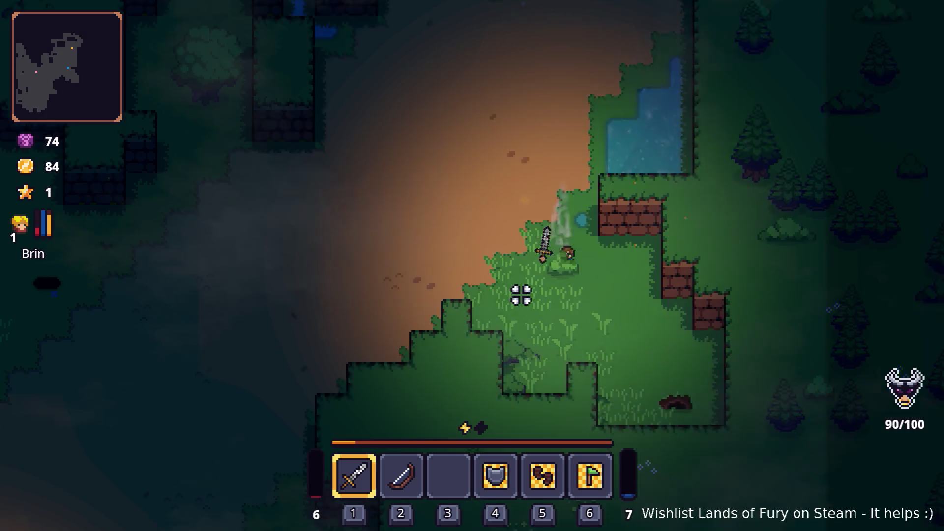
pyautogui.press('w')
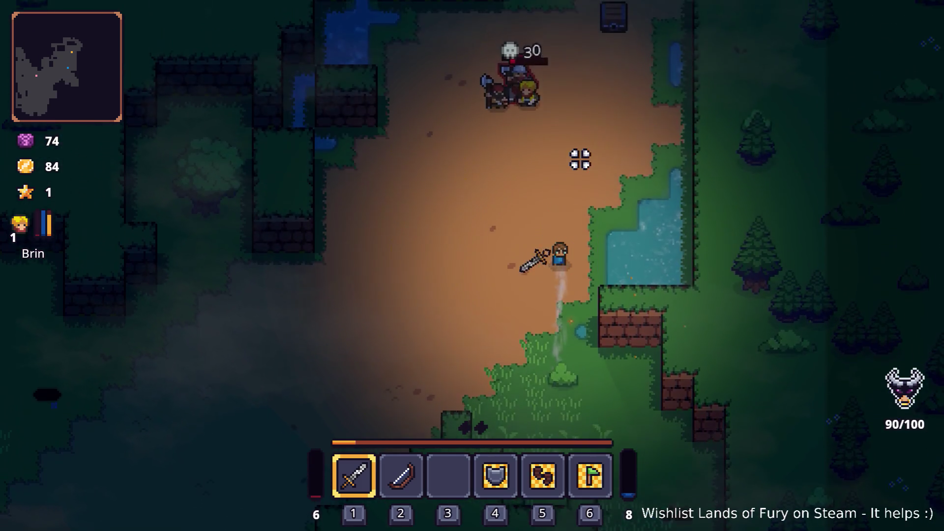
pyautogui.press('w')
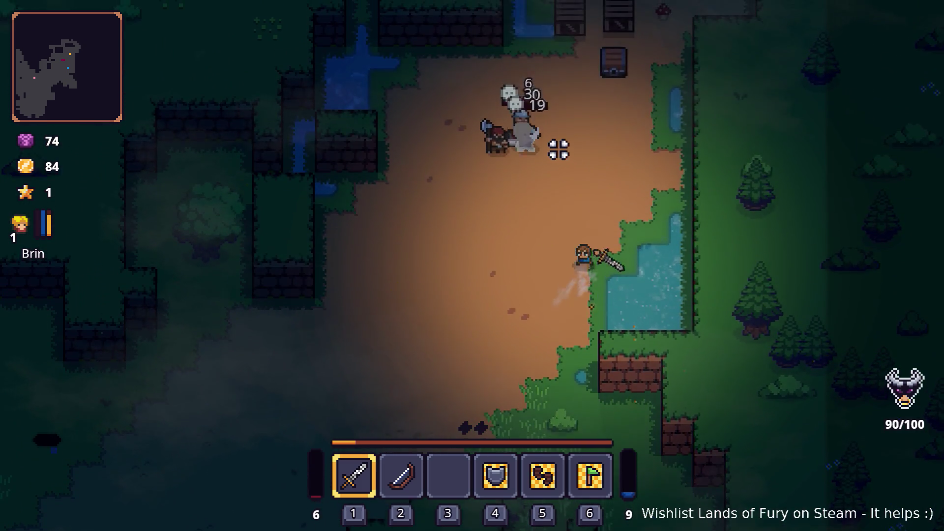
pyautogui.click(466, 226)
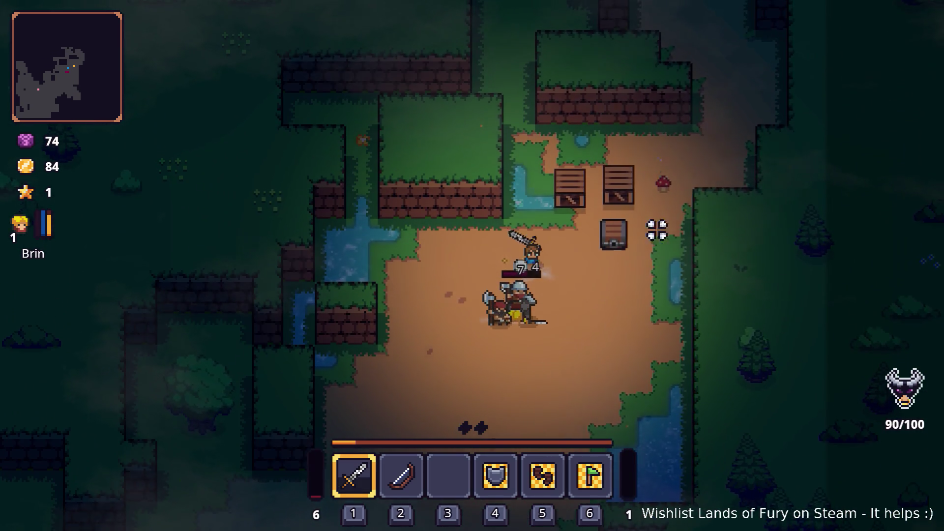
# Pick up the dropped rune and socket it into the Rusty Sword.
pyautogui.press('w')
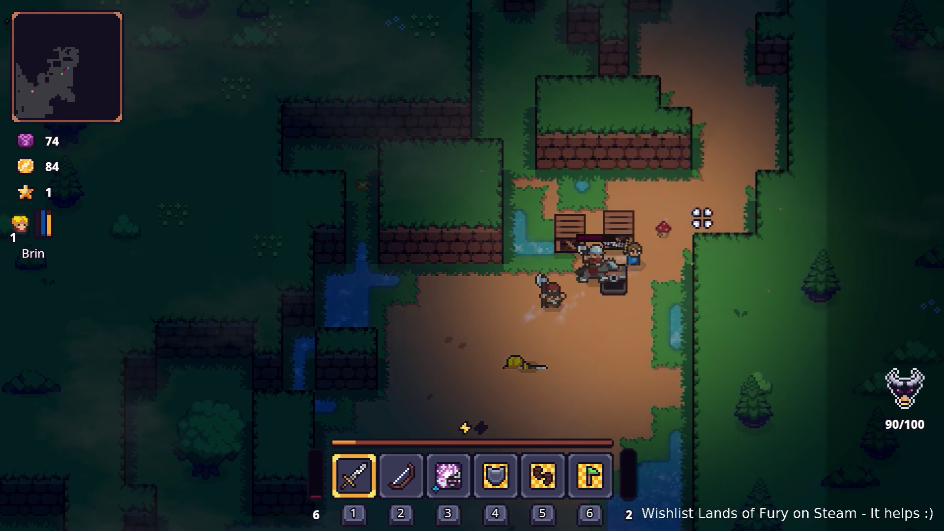
pyautogui.press('w')
pyautogui.press('d')
pyautogui.press('Tab')
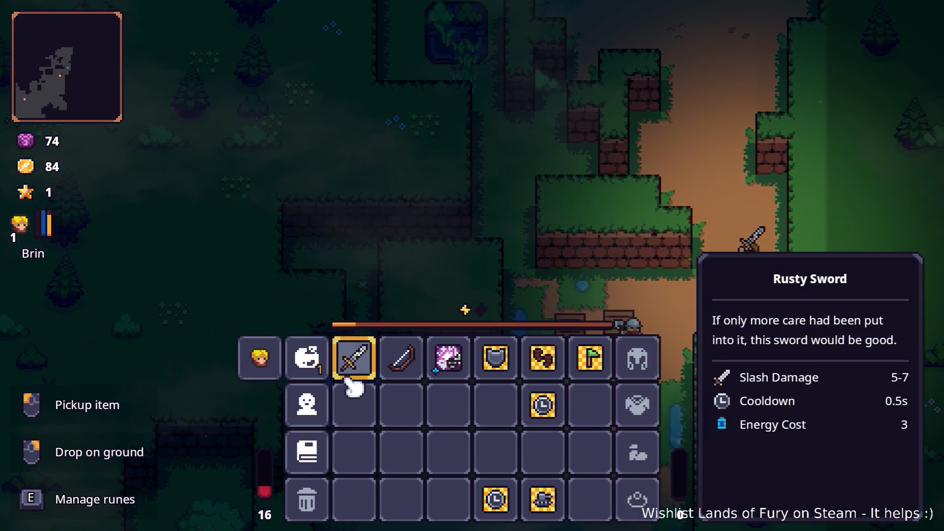
pyautogui.press('e')
pyautogui.click(407, 274)
pyautogui.click(415, 206)
# Close the inventory and walk up the path across the next clearing.
pyautogui.press('Tab')
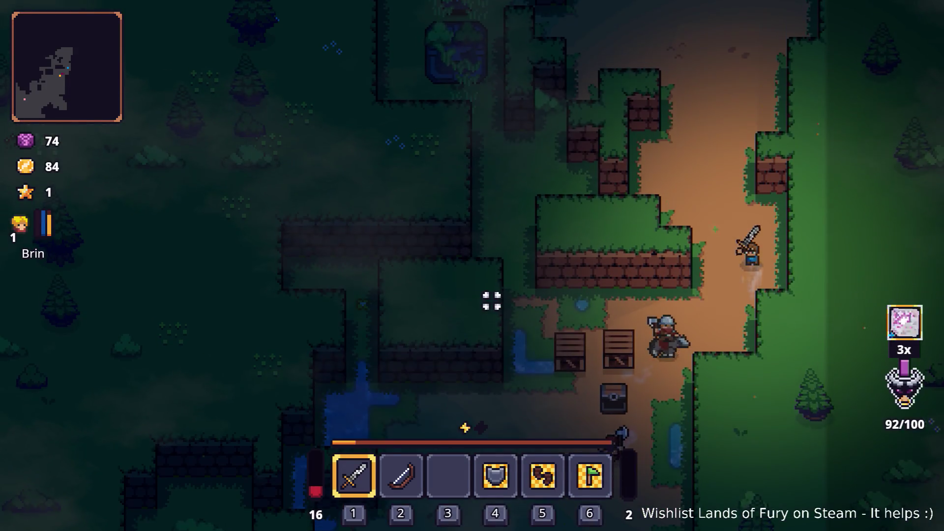
pyautogui.press('w')
pyautogui.press('d')
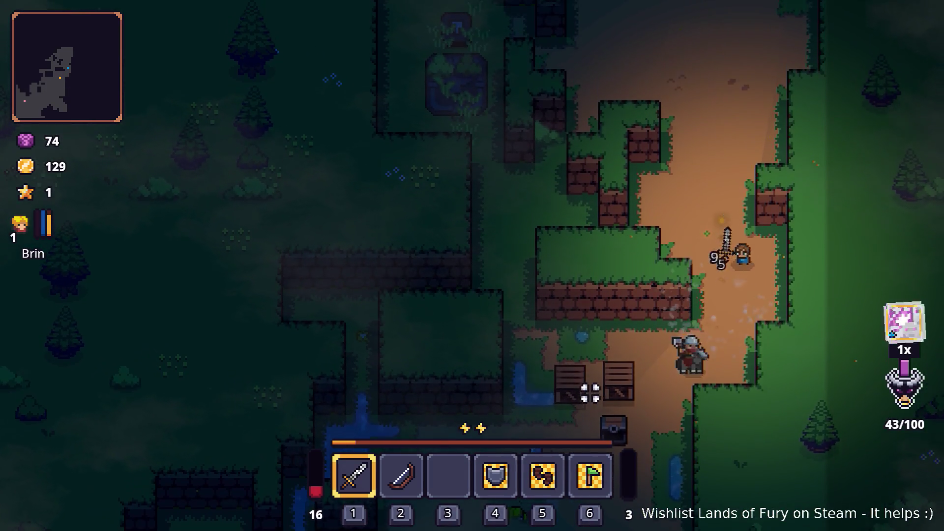
pyautogui.press('w')
pyautogui.press('a')
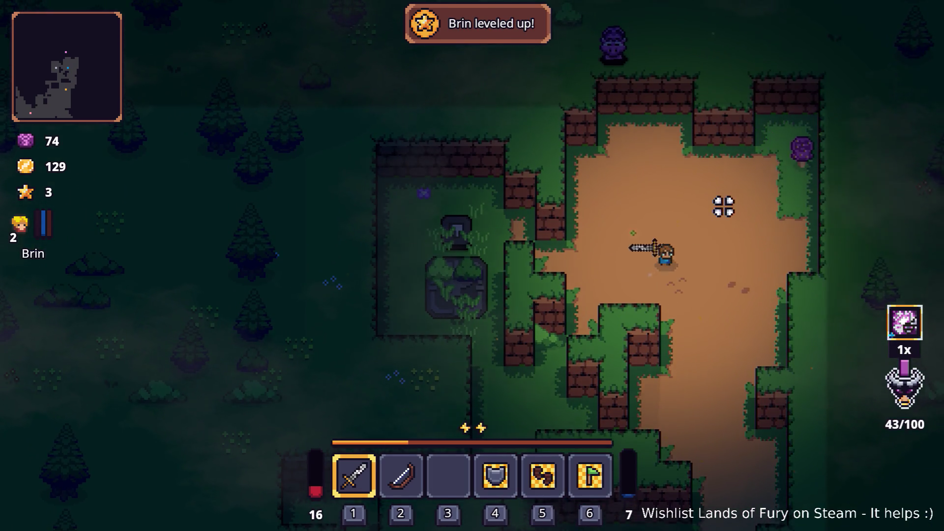
pyautogui.press('w')
pyautogui.press('d')
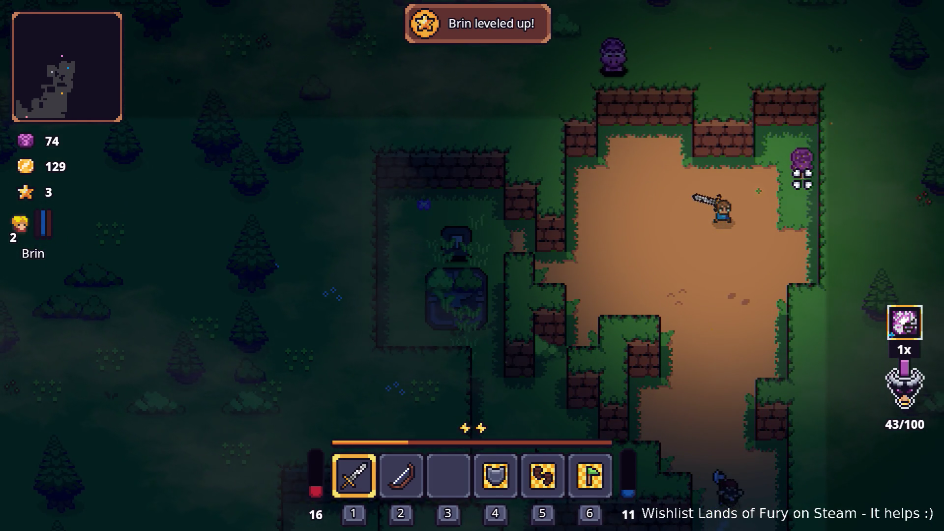
# Defeat the enemy below, the axe enemy and the purple tree enemy.
pyautogui.press('s')
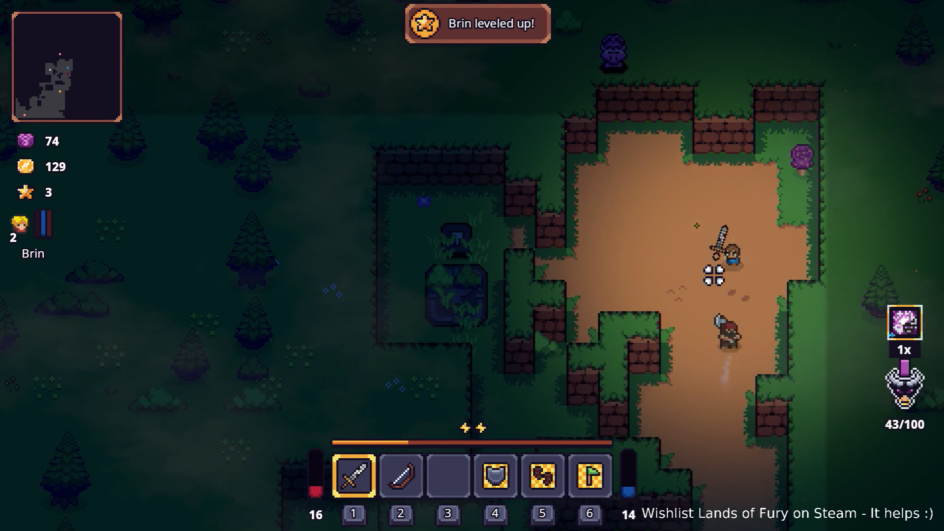
pyautogui.click(716, 277)
pyautogui.press('a')
pyautogui.click(770, 266)
pyautogui.click(764, 268)
pyautogui.press('w')
pyautogui.press('d')
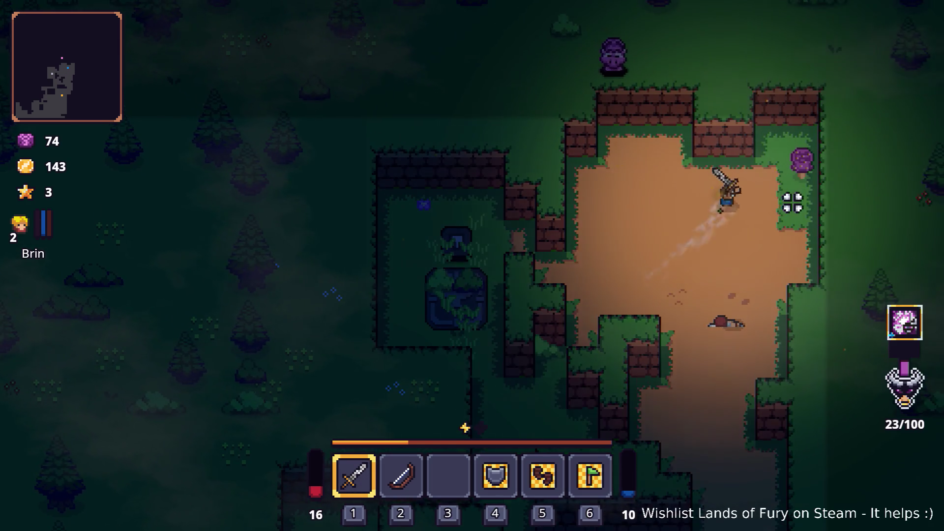
pyautogui.click(861, 134)
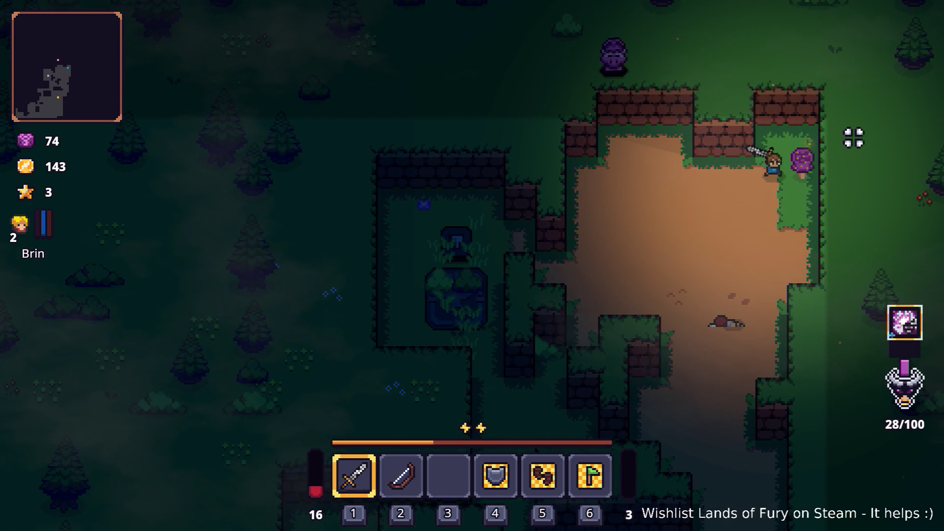
pyautogui.click(854, 162)
pyautogui.click(854, 175)
# Dash left into the grass, walk south and break the wooden crates.
pyautogui.press('s')
pyautogui.press('a')
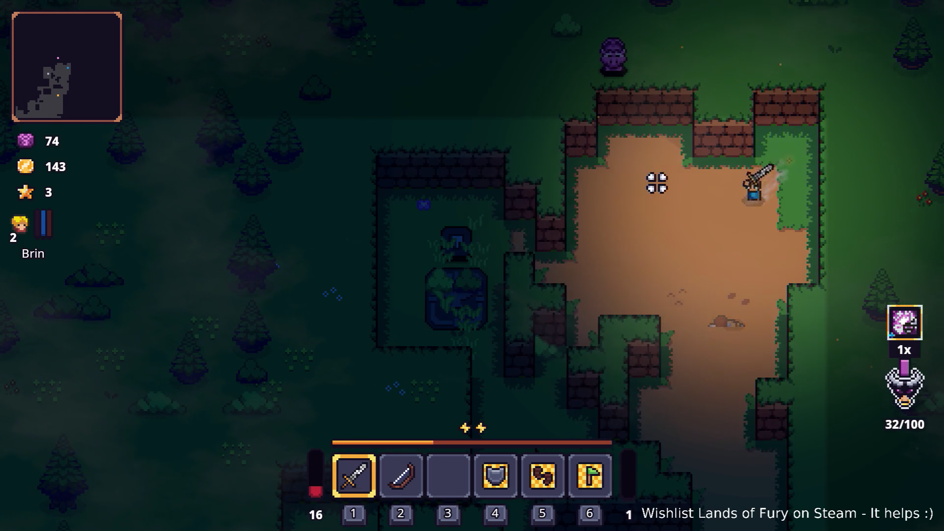
pyautogui.press('a')
pyautogui.press('space')
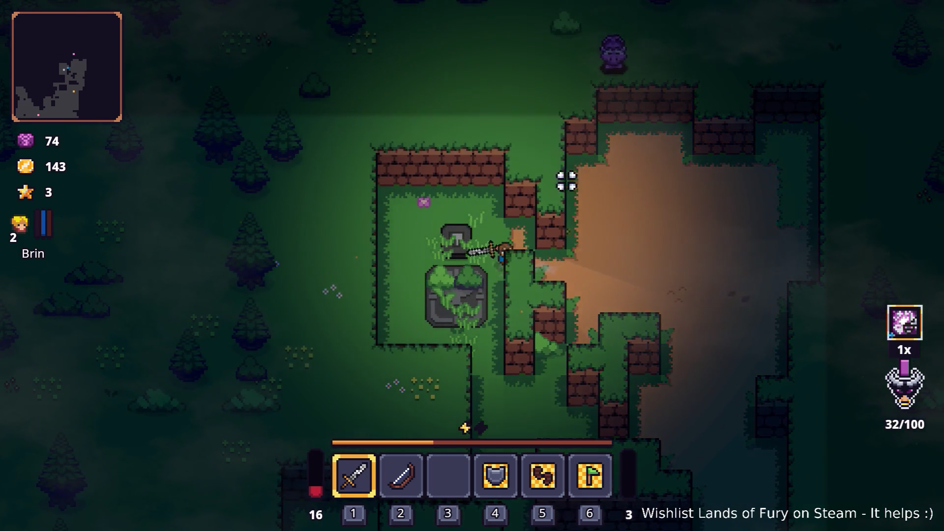
pyautogui.press('s')
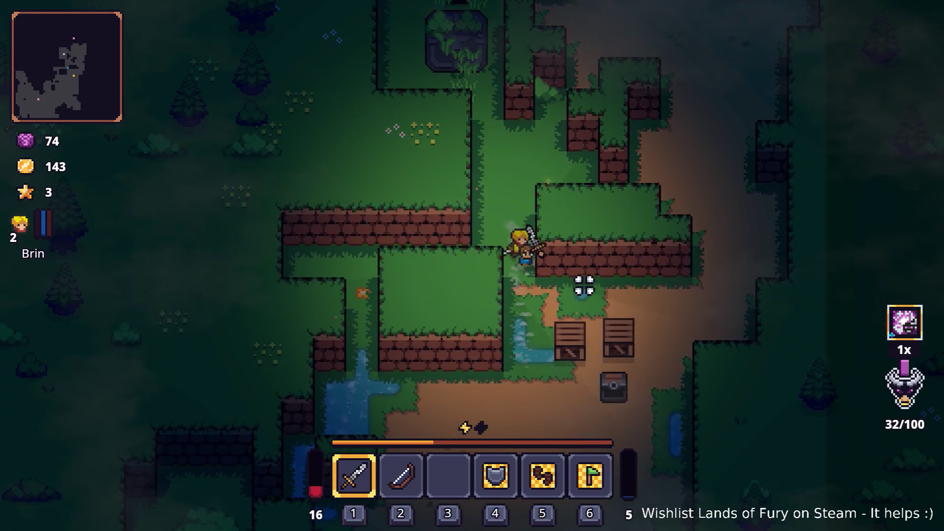
pyautogui.press('s')
pyautogui.click(554, 331)
# Finish breaking the crates and pick up the Wooden Stick.
pyautogui.click(643, 300)
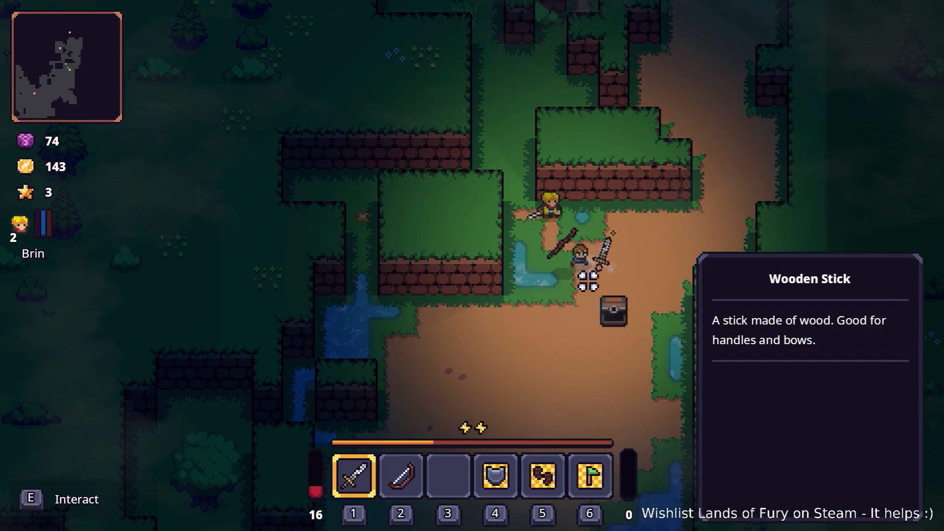
pyautogui.press('e')
pyautogui.press('s')
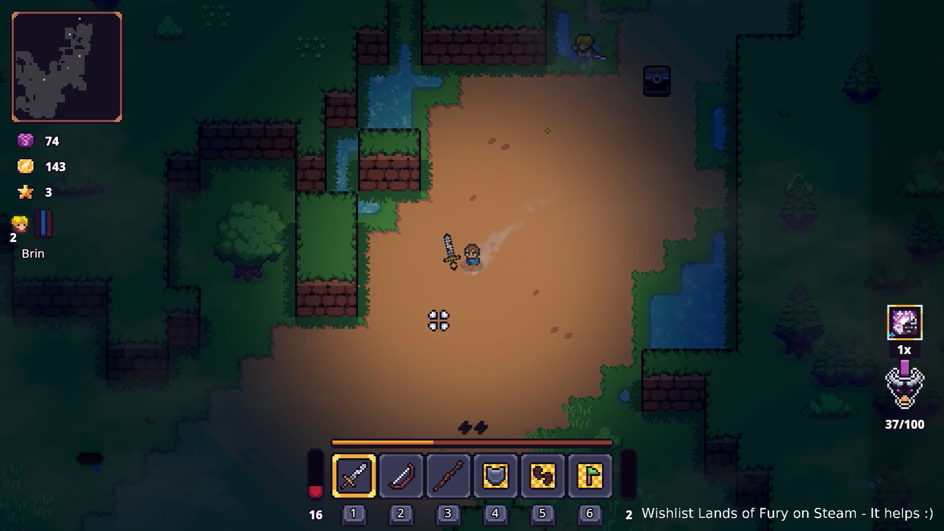
pyautogui.press('a')
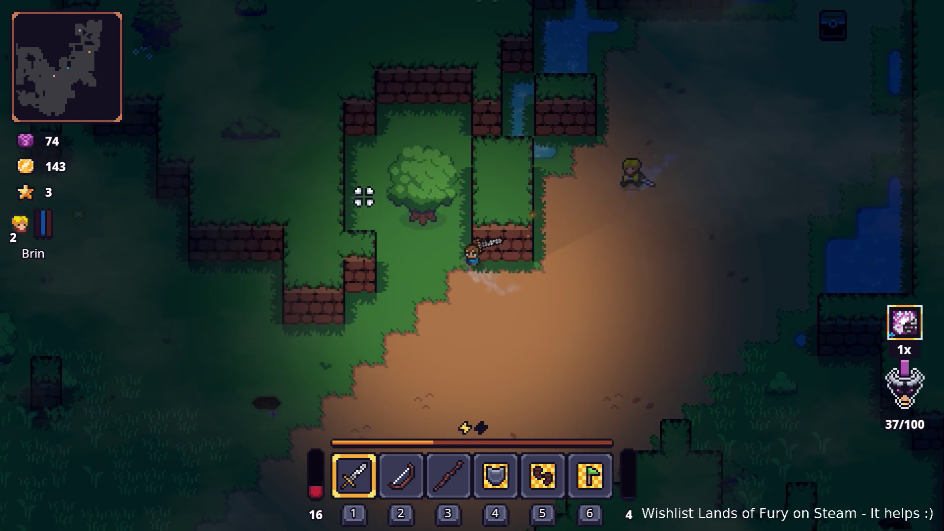
# Walk west through the forest, chopping down the trees along the way.
pyautogui.click(364, 197)
pyautogui.press('w')
pyautogui.click(412, 152)
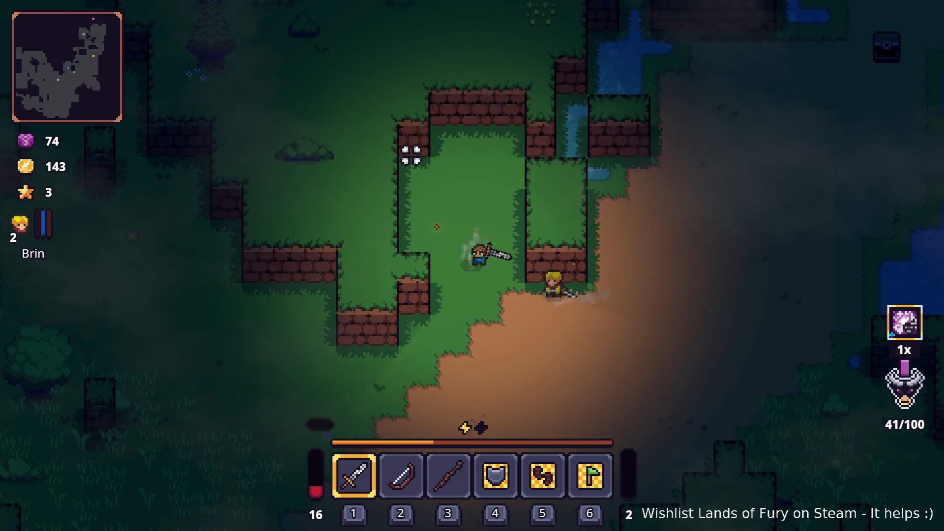
pyautogui.press('s')
pyautogui.press('a')
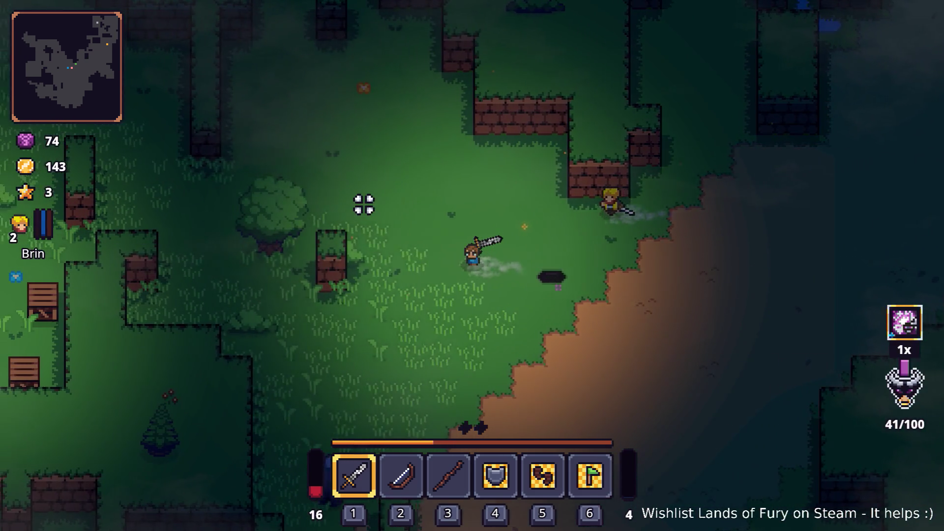
pyautogui.press('a')
pyautogui.press('w')
pyautogui.click(343, 252)
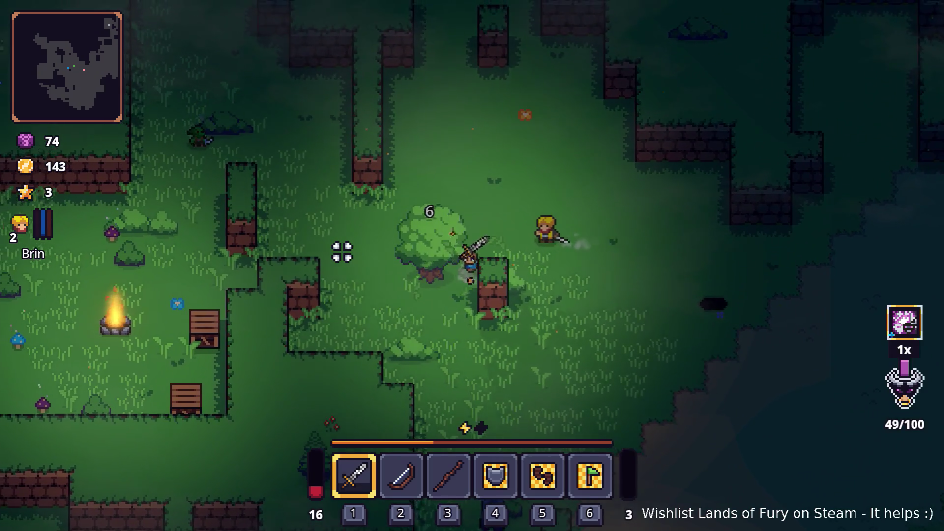
pyautogui.click(343, 251)
pyautogui.press('a')
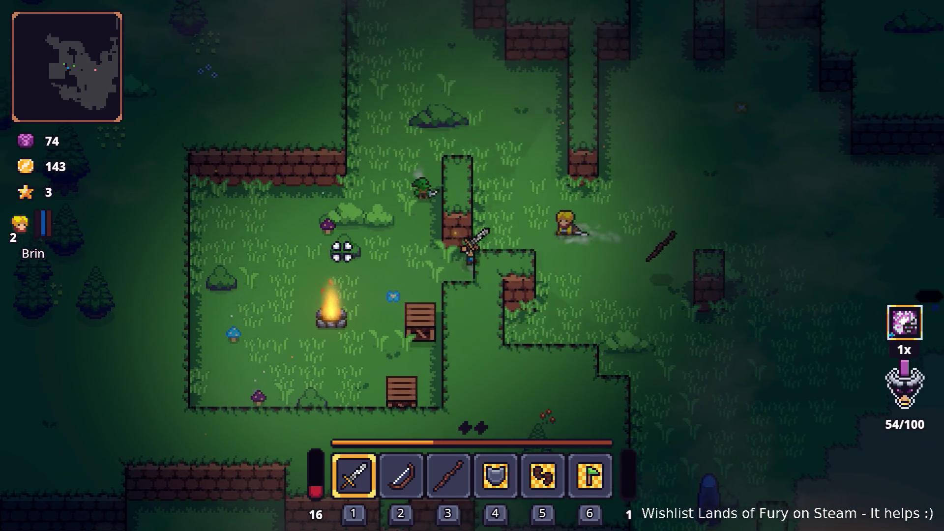
pyautogui.press('a')
# Equip the bow and walk north along the wall, then south-east toward the campfire.
pyautogui.press('2')
pyautogui.press('w')
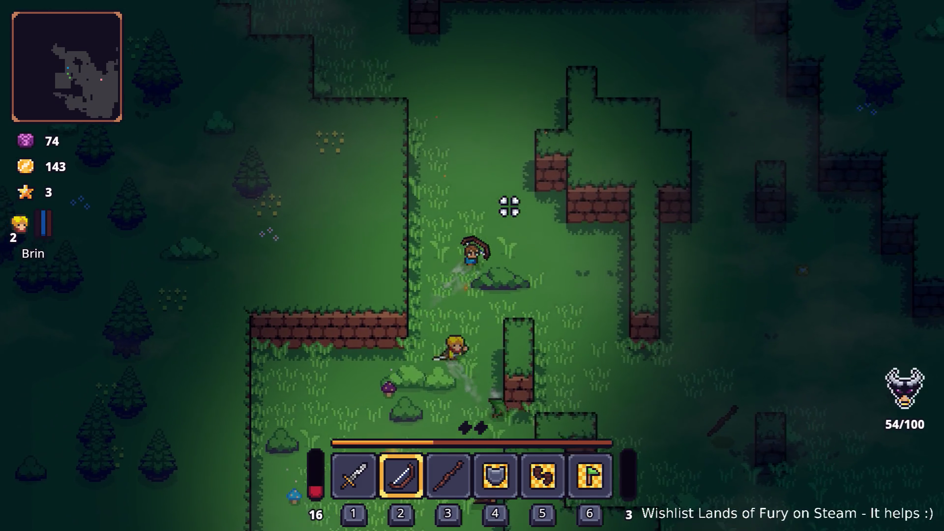
pyautogui.press('w')
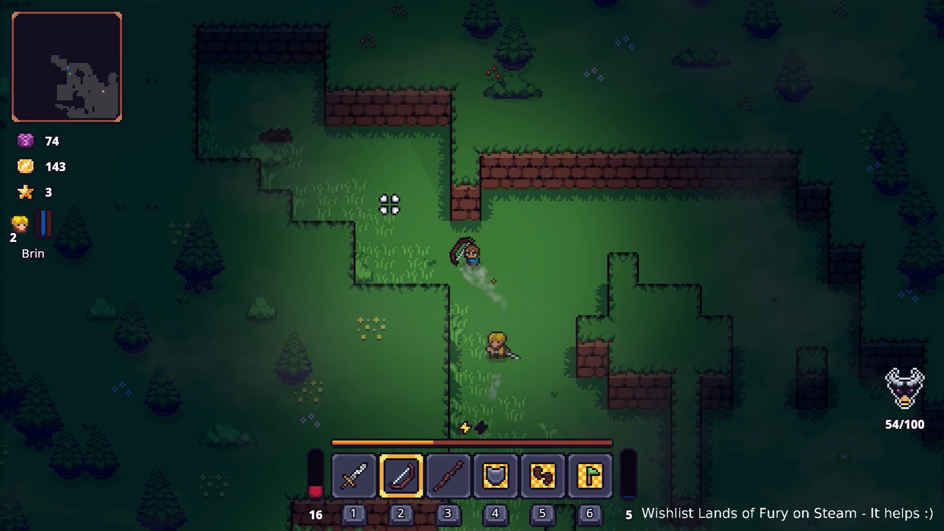
pyautogui.press('s')
pyautogui.press('d')
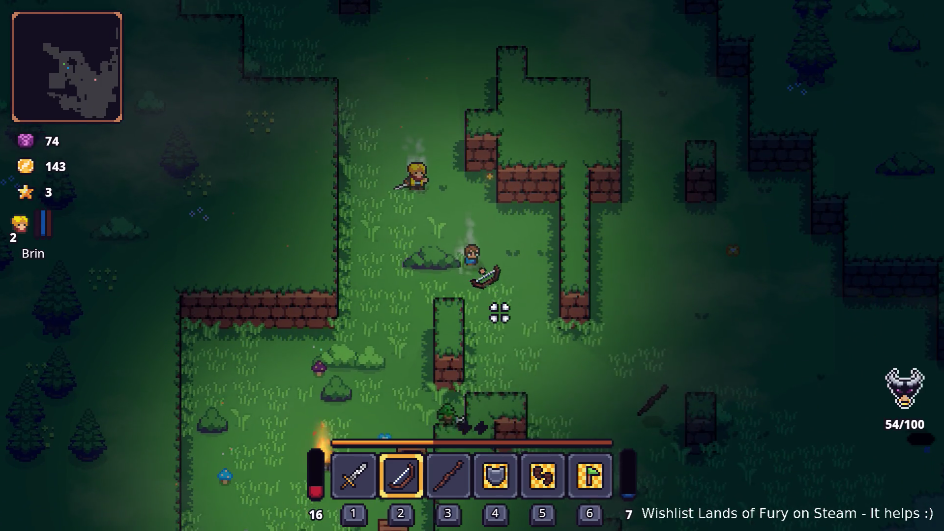
pyautogui.press('s')
pyautogui.press('d')
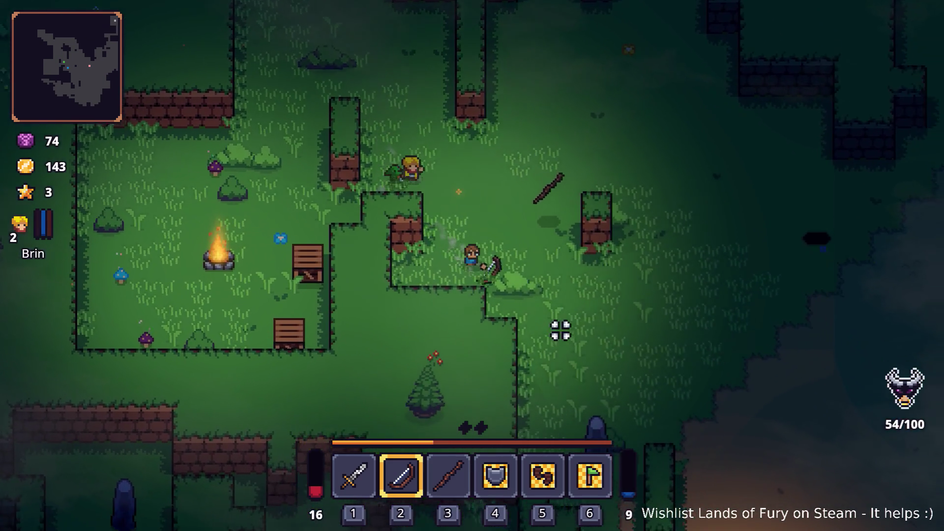
pyautogui.press('s')
pyautogui.press('d')
# Shoot arrows at the stone enemy, collect arrows, then stop the game with F8.
pyautogui.click(538, 383)
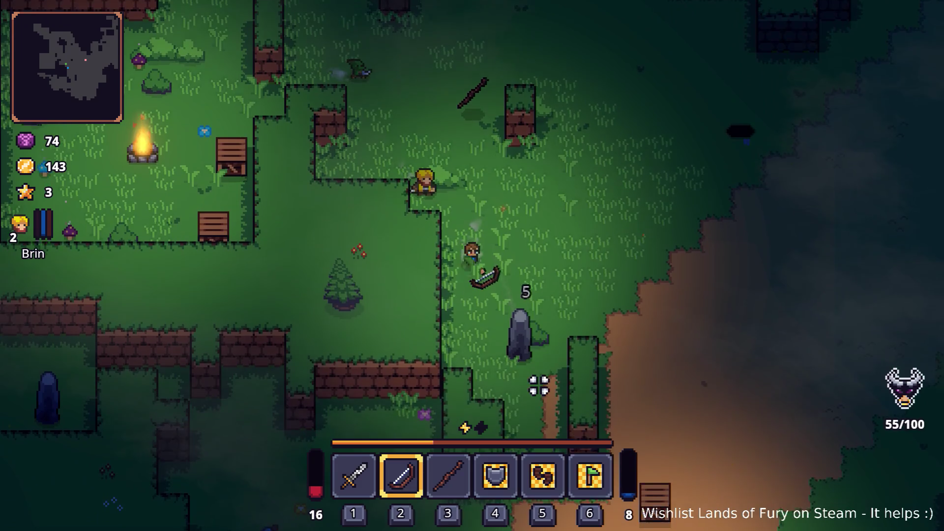
pyautogui.click(539, 384)
pyautogui.press('s')
pyautogui.click(542, 348)
pyautogui.click(540, 349)
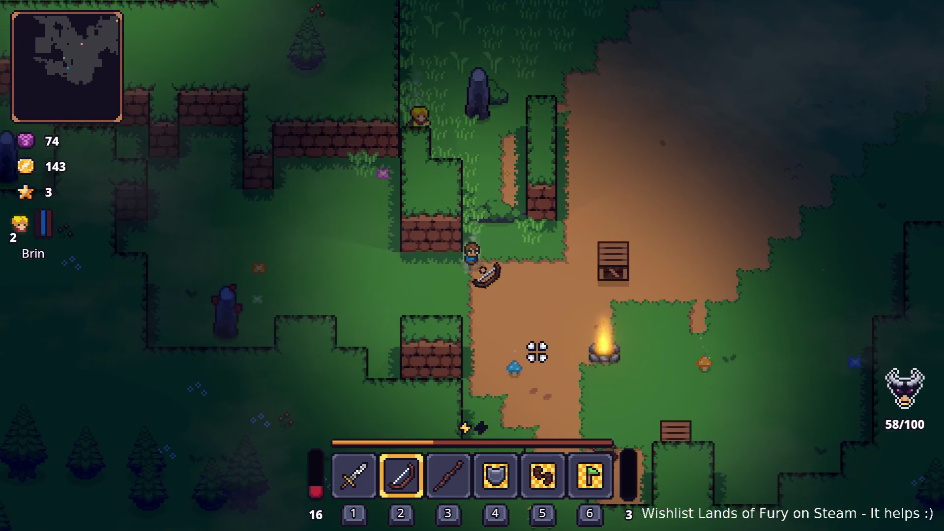
pyautogui.press('a')
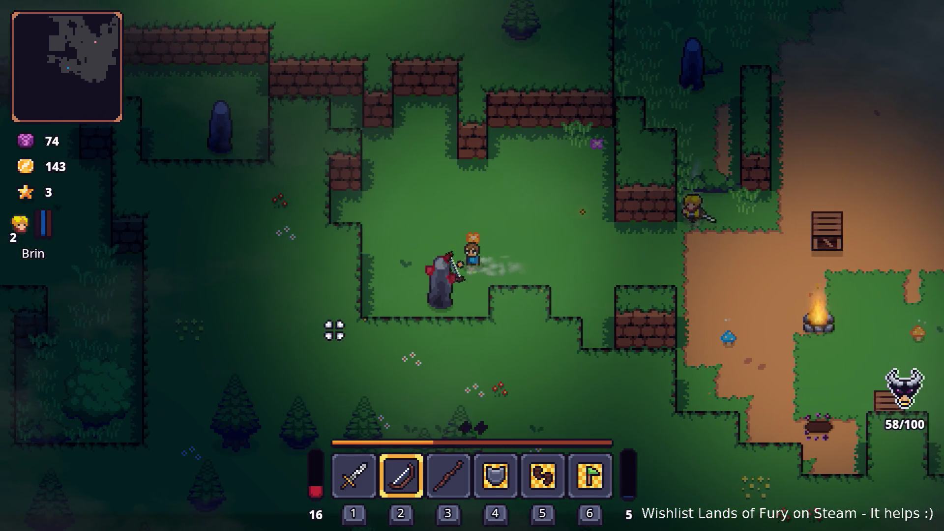
pyautogui.press('w')
pyautogui.press('a')
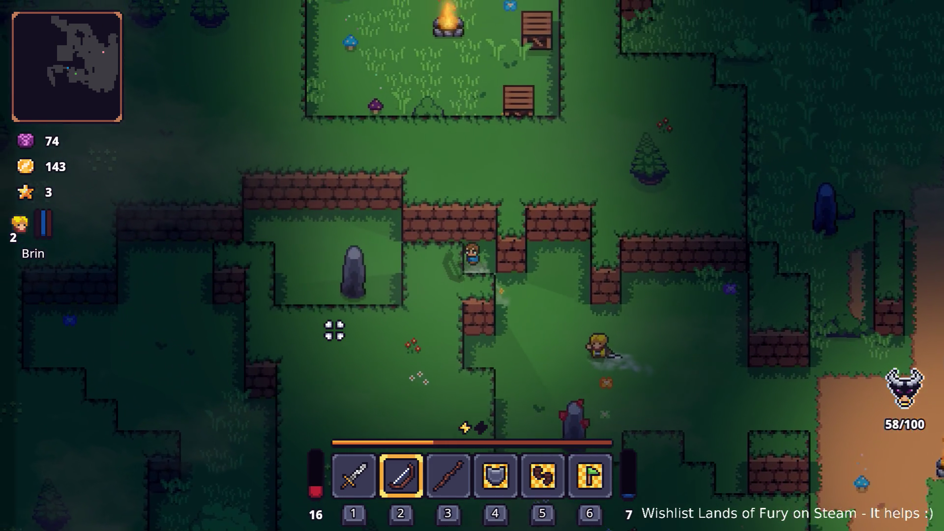
pyautogui.press('F8')
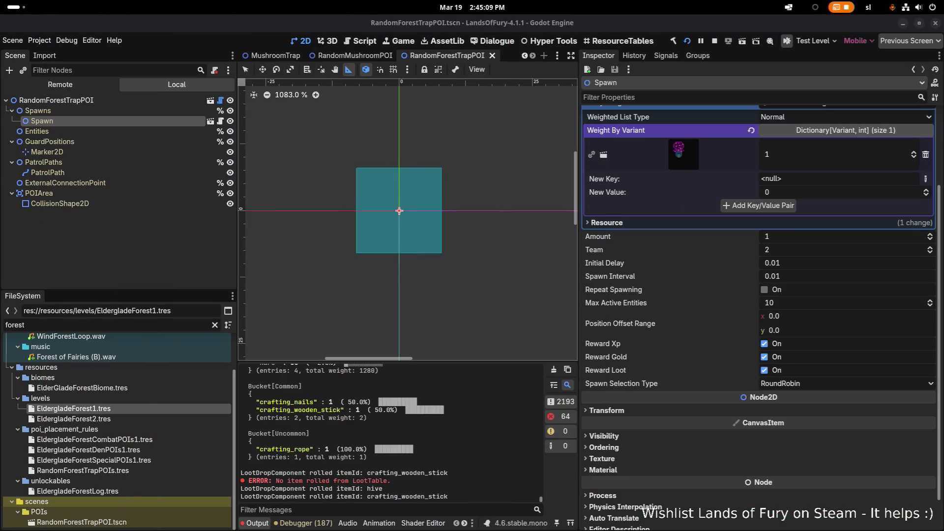
pyautogui.hotkey('alt', 'Tab')
pyautogui.hotkey('alt', 'Tab')
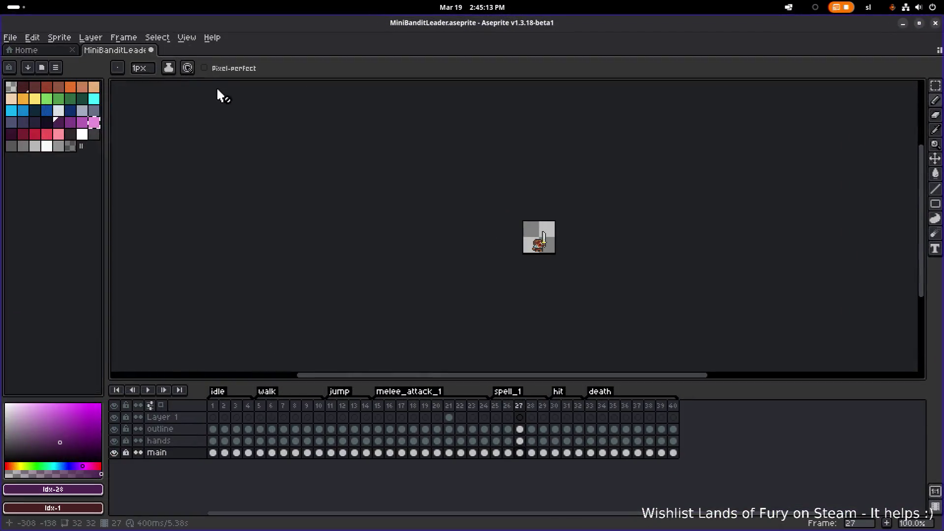
# Discard MiniBanditLeader with Don't Save, then open traps/spore_mushroom.png via Open File.
pyautogui.hotkey('ctrl', 'w')
pyautogui.click(481, 304)
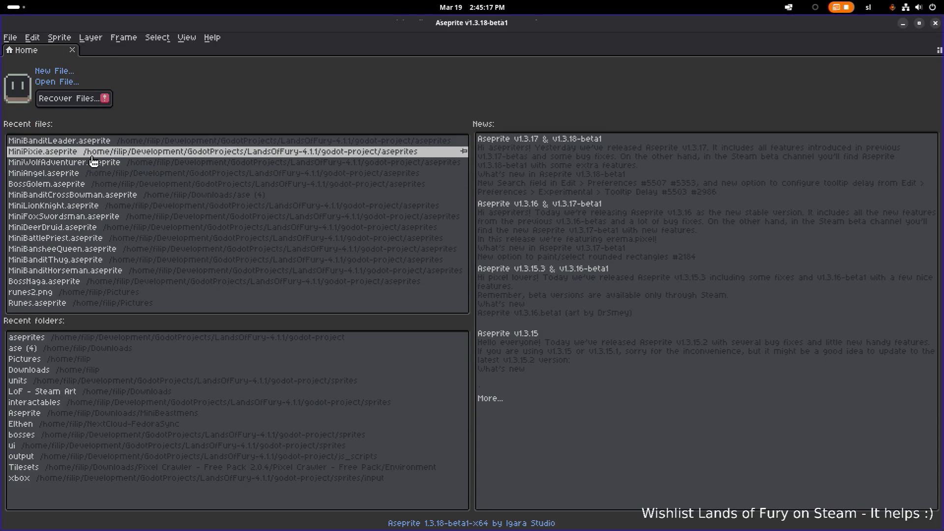
pyautogui.click(66, 87)
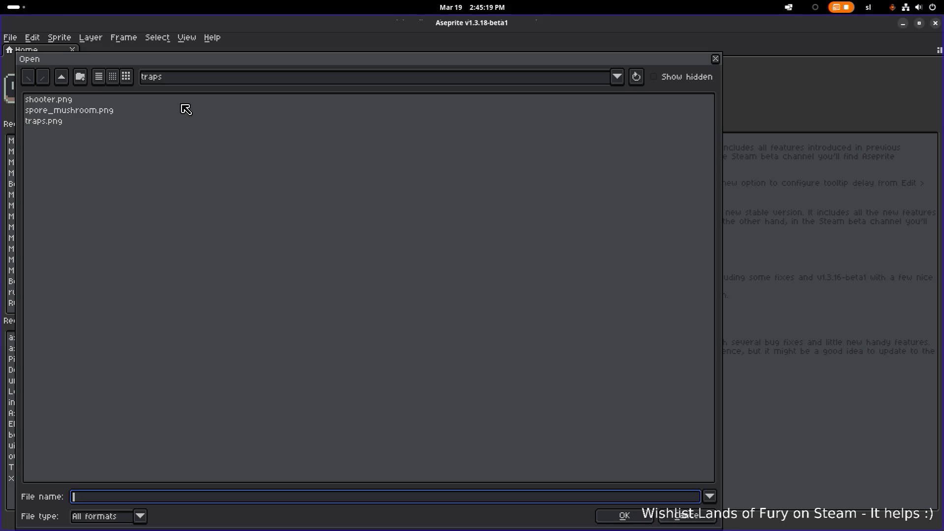
pyautogui.doubleClick(79, 111)
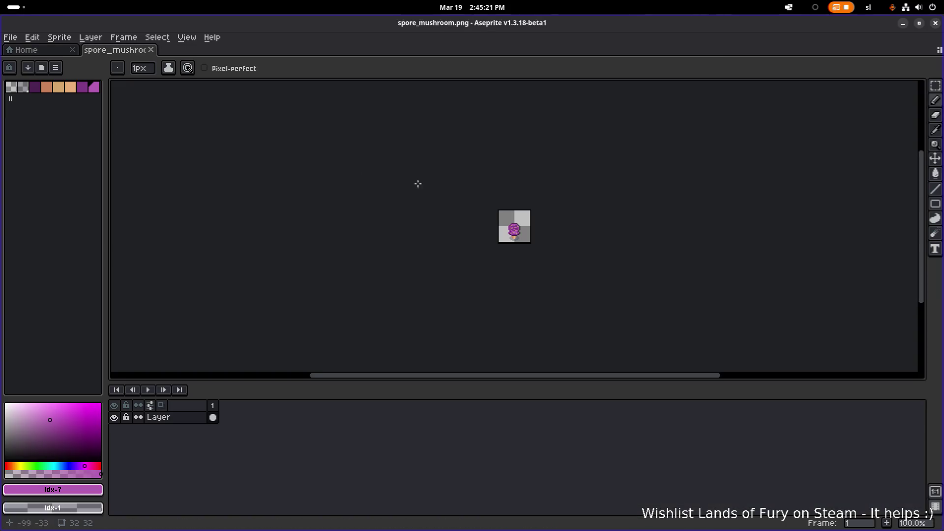
# Load the default palette and place a purple pixel on the mushroom cap.
pyautogui.scroll(5, 395, 231)
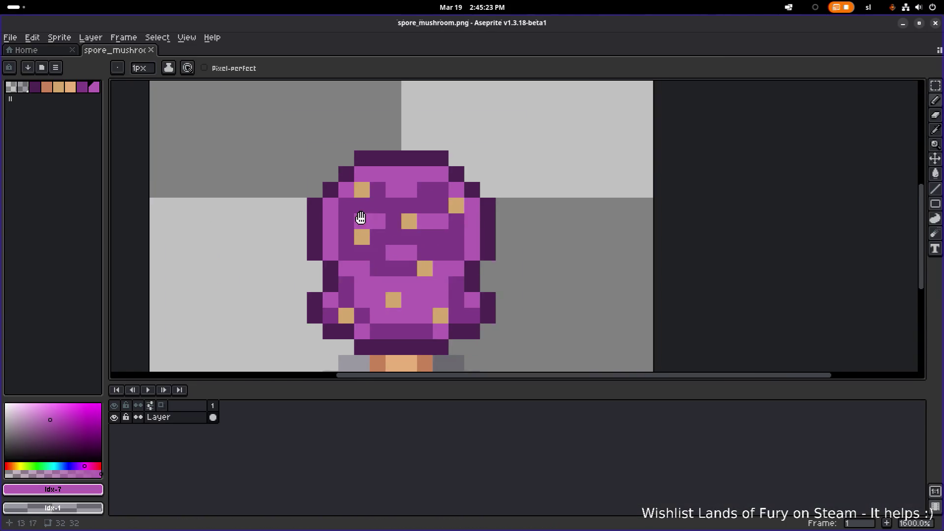
pyautogui.click(56, 68)
pyautogui.click(125, 228)
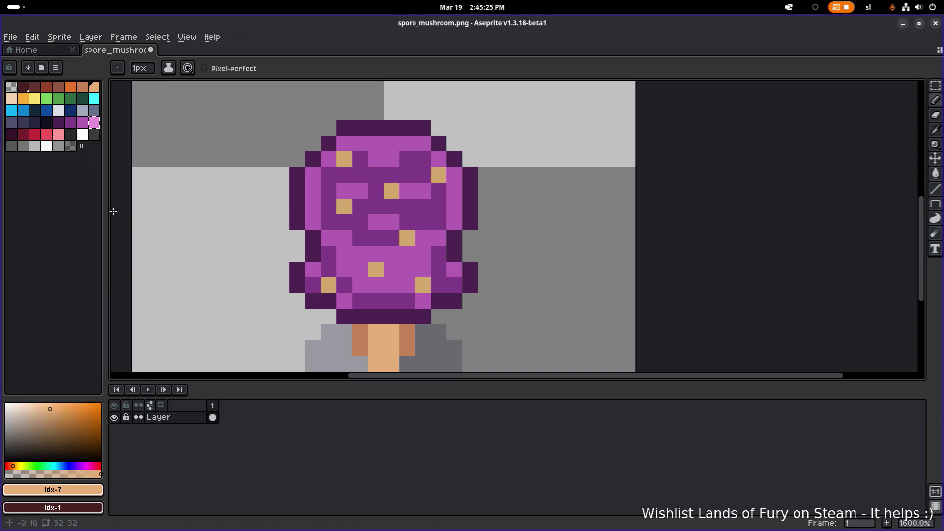
pyautogui.click(70, 122)
pyautogui.click(202, 143)
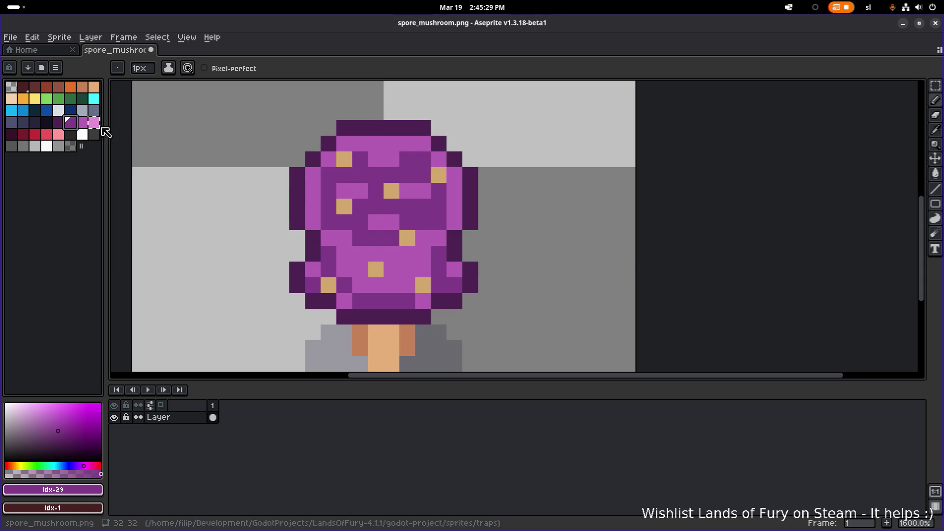
# Try repainting a dark outline pixel in the light purple cap colour, then undo the stray edits.
pyautogui.click(83, 122)
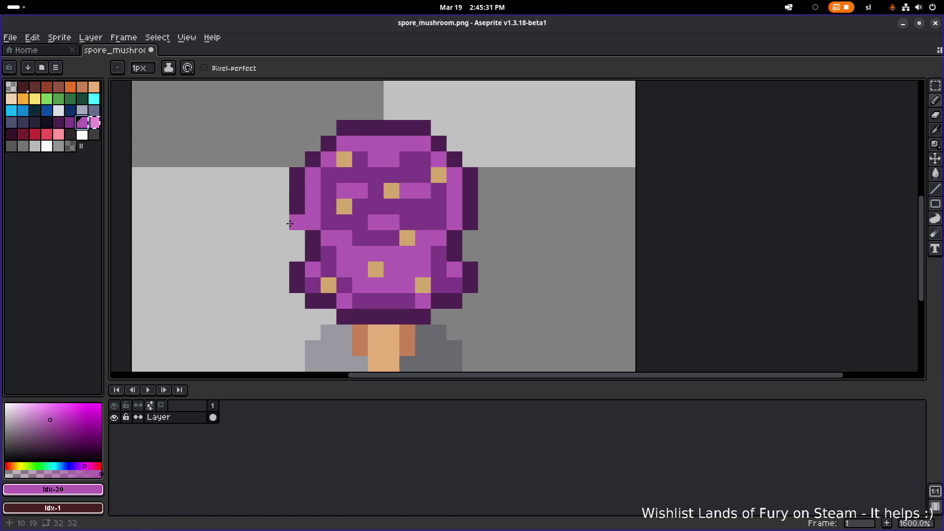
pyautogui.keyDown('alt'); pyautogui.click(301, 239); pyautogui.keyUp('alt')
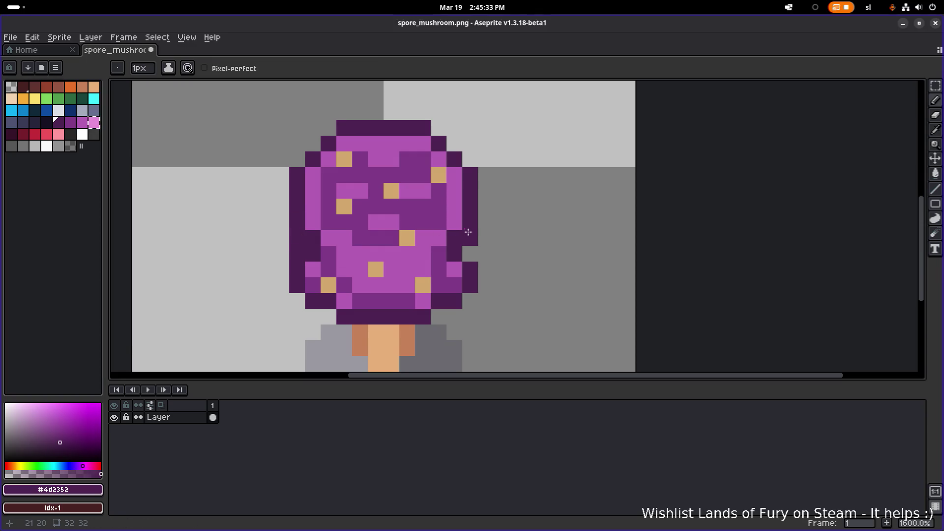
pyautogui.keyDown('alt'); pyautogui.click(457, 219); pyautogui.keyUp('alt')
pyautogui.click(453, 255)
pyautogui.hotkey('ctrl', 'z')
pyautogui.scroll(-4, 410, 243)
pyautogui.scroll(-2, 407, 245)
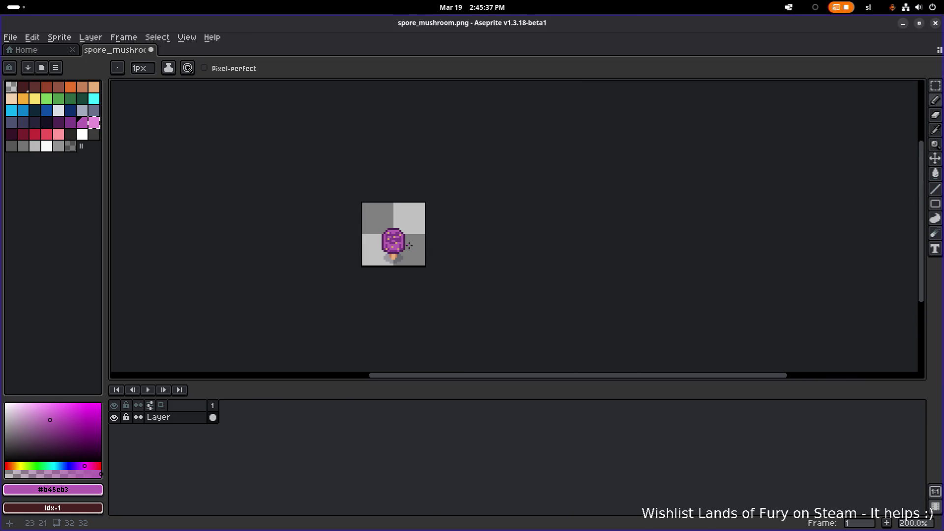
pyautogui.scroll(-1, 412, 246)
pyautogui.scroll(9, 408, 246)
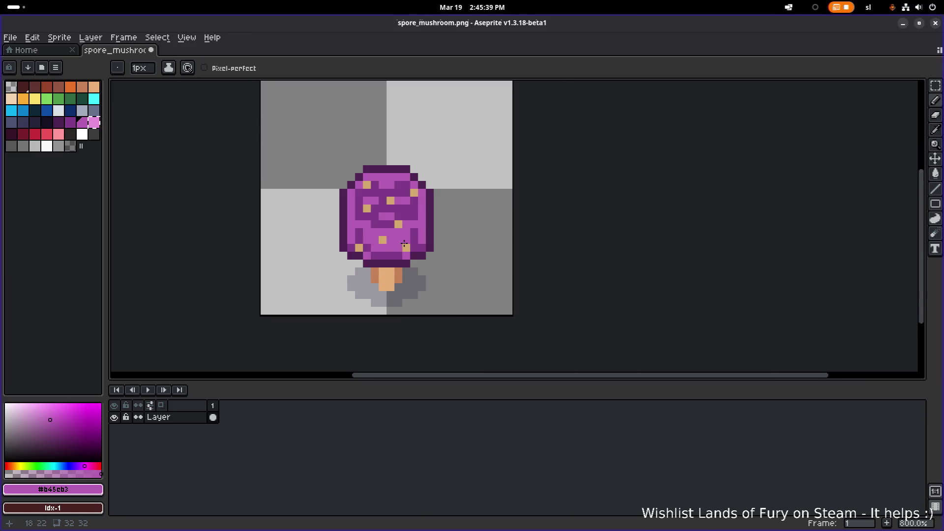
pyautogui.hotkey('ctrl', 'z')
# Add a dark pixel on the cap edge and repaint two outline pixels light purple.
pyautogui.keyDown('alt'); pyautogui.click(289, 175); pyautogui.keyUp('alt')
pyautogui.click(321, 217)
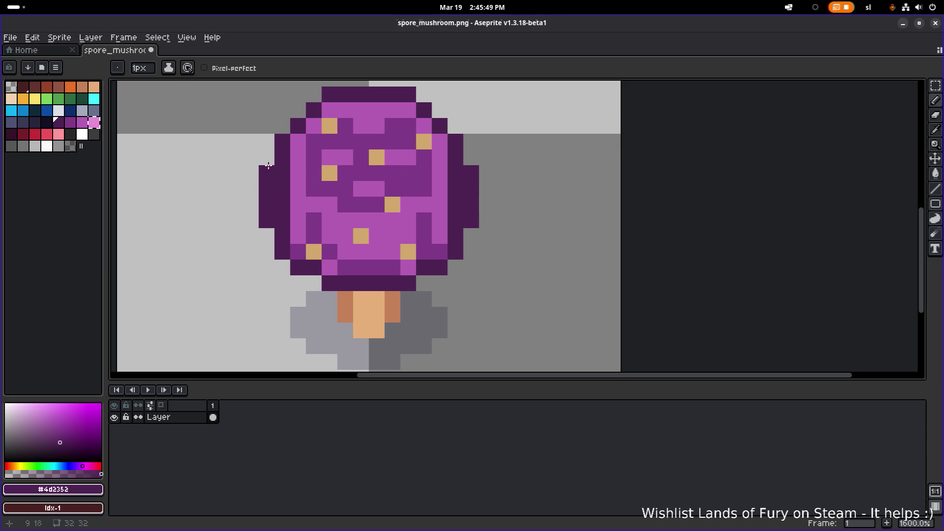
pyautogui.keyDown('alt'); pyautogui.click(300, 185); pyautogui.keyUp('alt')
pyautogui.moveTo(299, 185); pyautogui.dragTo(286, 184)
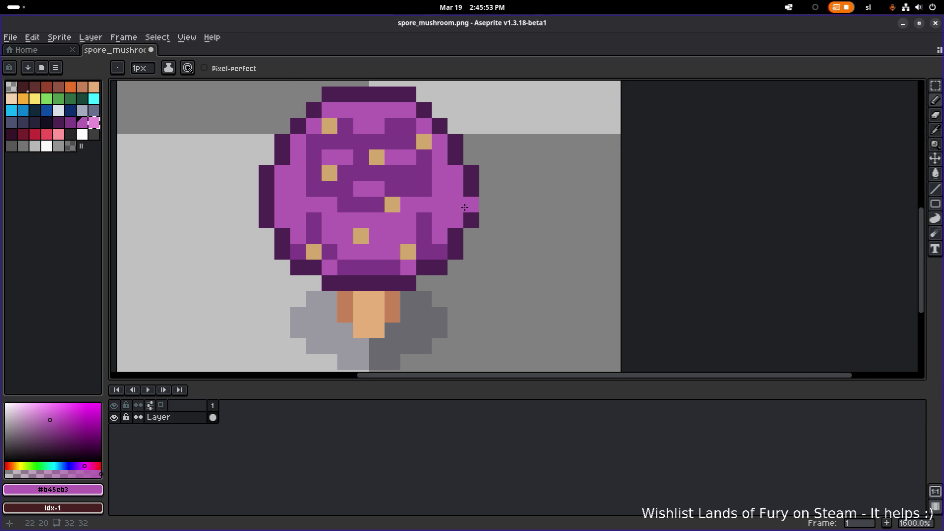
pyautogui.scroll(-6, 465, 207)
pyautogui.scroll(8, 443, 192)
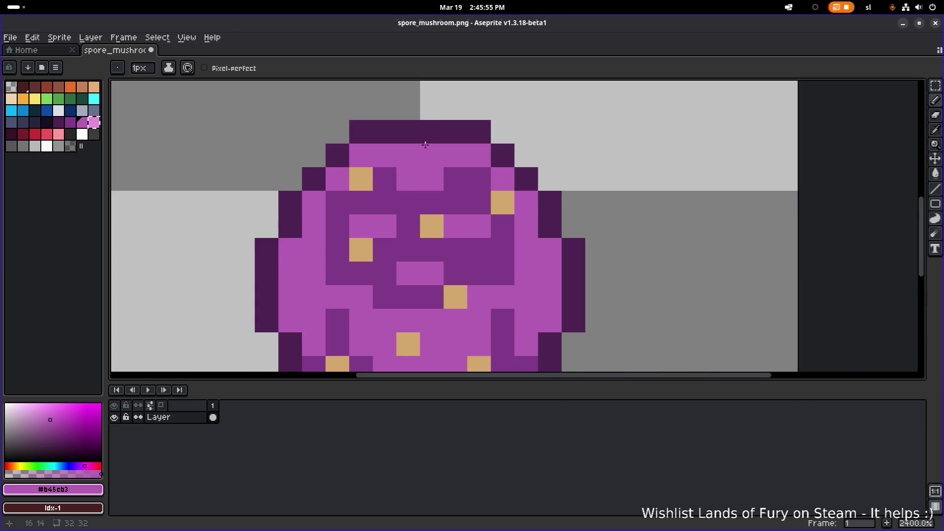
# Paint the cap's top row light purple and extend a dark outline across the cap top.
pyautogui.click(407, 131)
pyautogui.click(430, 131)
pyautogui.keyDown('alt'); pyautogui.click(386, 126); pyautogui.keyUp('alt')
pyautogui.moveTo(408, 108); pyautogui.dragTo(423, 114)
pyautogui.scroll(-5, 423, 114)
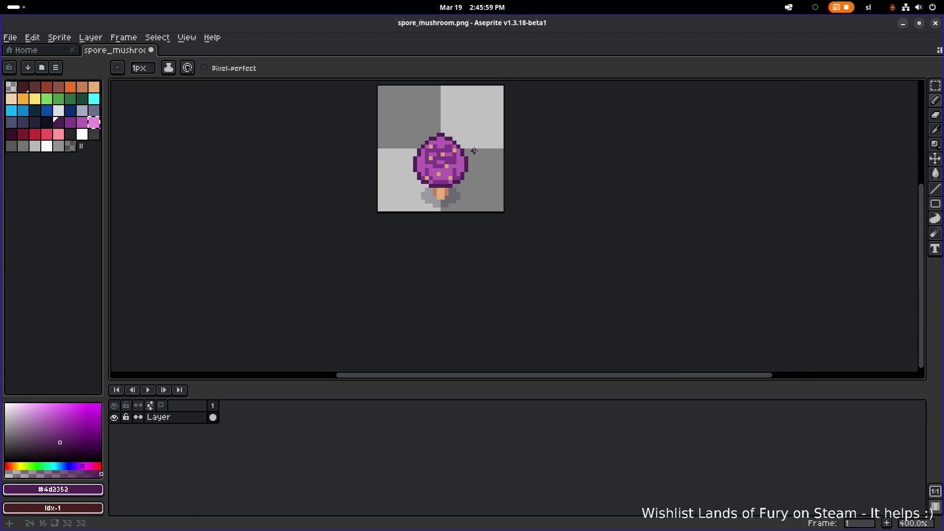
pyautogui.scroll(3, 434, 132)
pyautogui.scroll(3, 433, 132)
# Add dark pixels on both sides of the cap top and turn one dark cap pixel light purple.
pyautogui.click(394, 132)
pyautogui.click(484, 134)
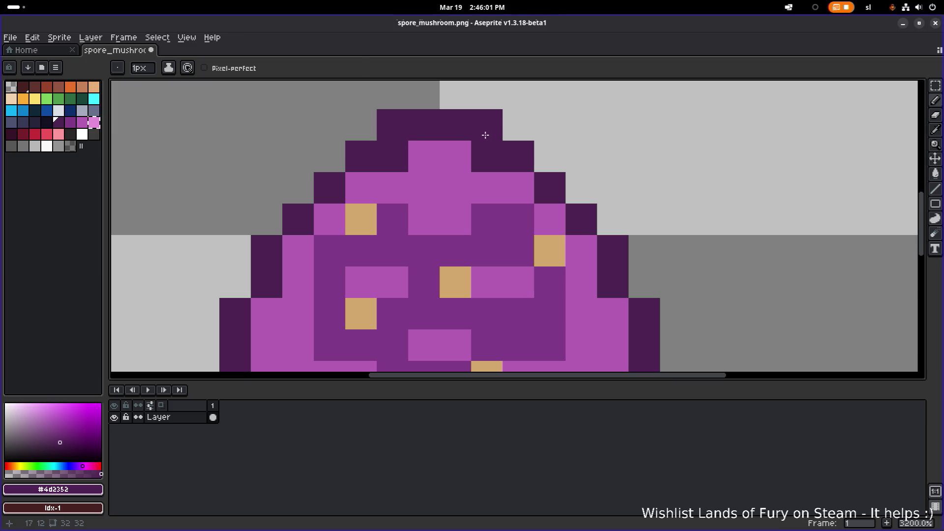
pyautogui.keyDown('alt'); pyautogui.click(495, 190); pyautogui.keyUp('alt')
pyautogui.click(399, 158)
# Pick the light-green swatch and paint a light-green spot on the cap.
pyautogui.scroll(-8, 506, 174)
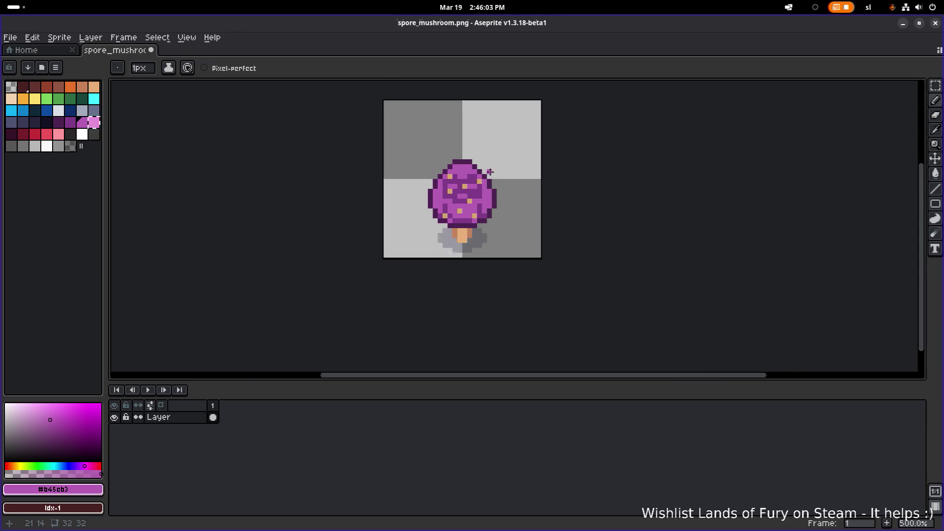
pyautogui.scroll(-1, 507, 175)
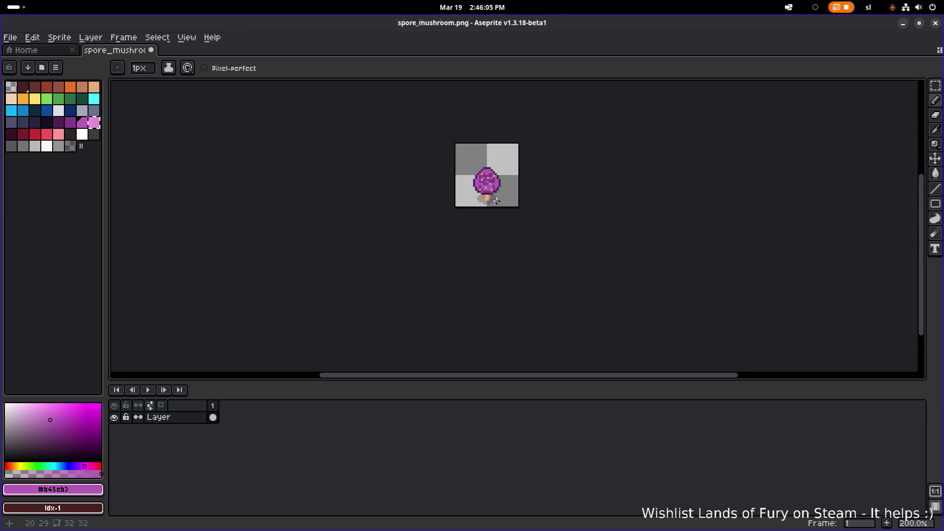
pyautogui.scroll(7, 502, 191)
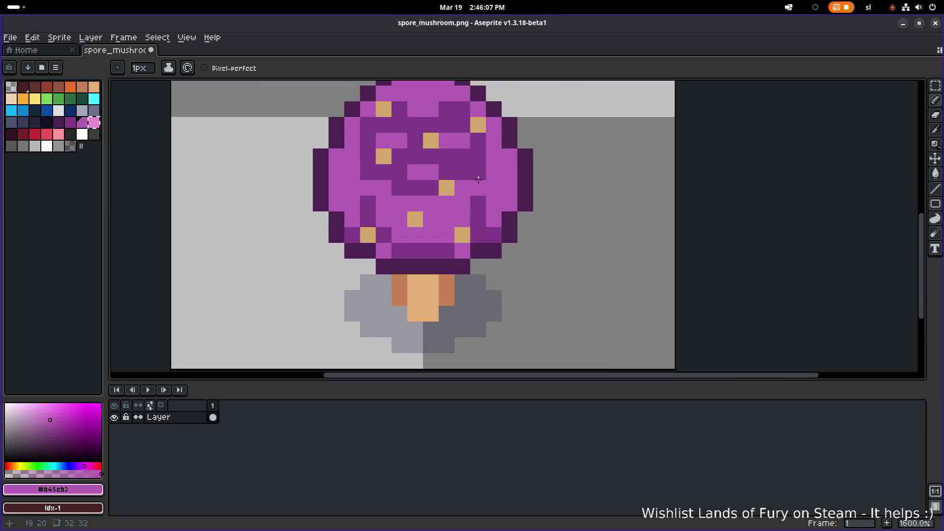
pyautogui.click(47, 99)
pyautogui.click(403, 138)
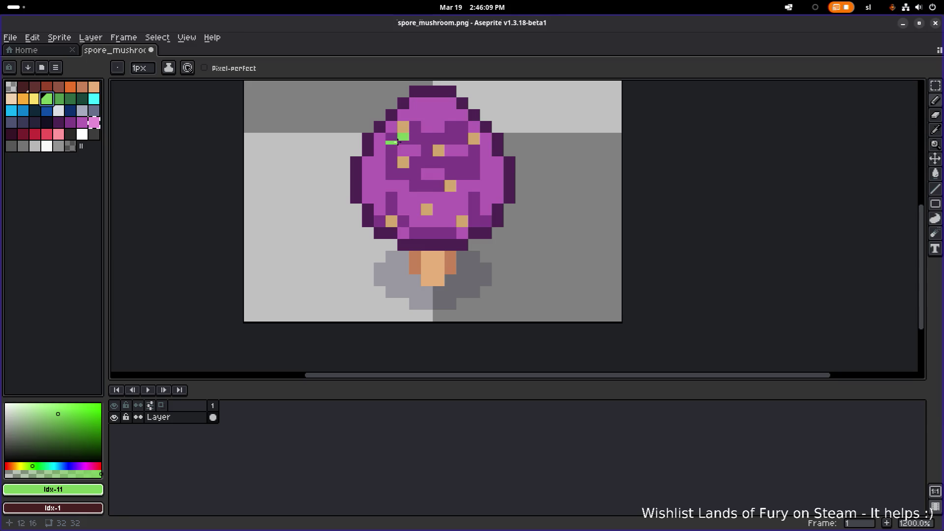
# Add another light-green spot on the cap, then undo the light-green spots.
pyautogui.scroll(1, 376, 189)
pyautogui.click(490, 223)
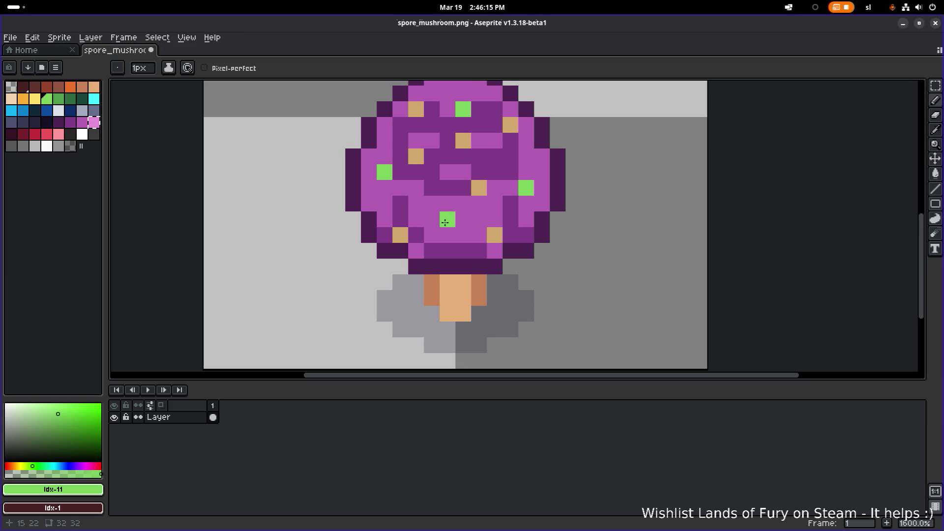
pyautogui.scroll(-6, 562, 211)
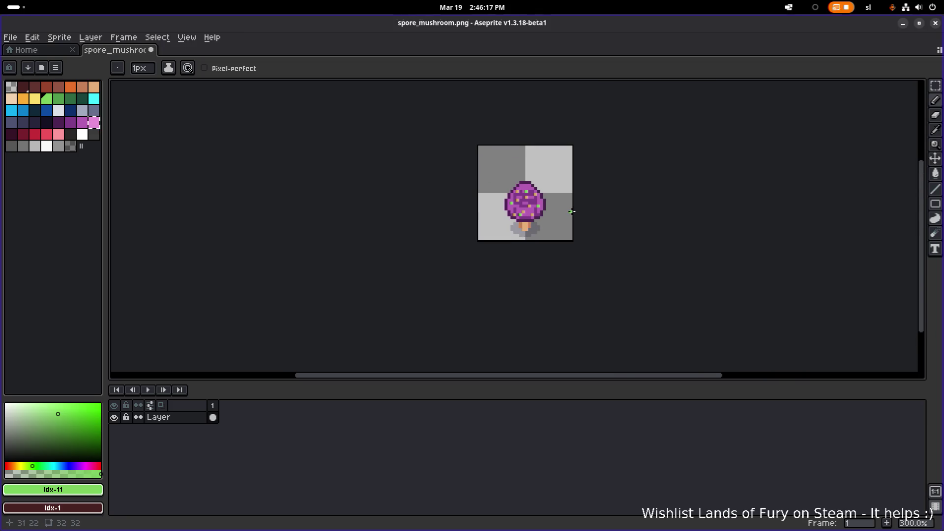
pyautogui.scroll(-2, 571, 211)
pyautogui.scroll(8, 569, 212)
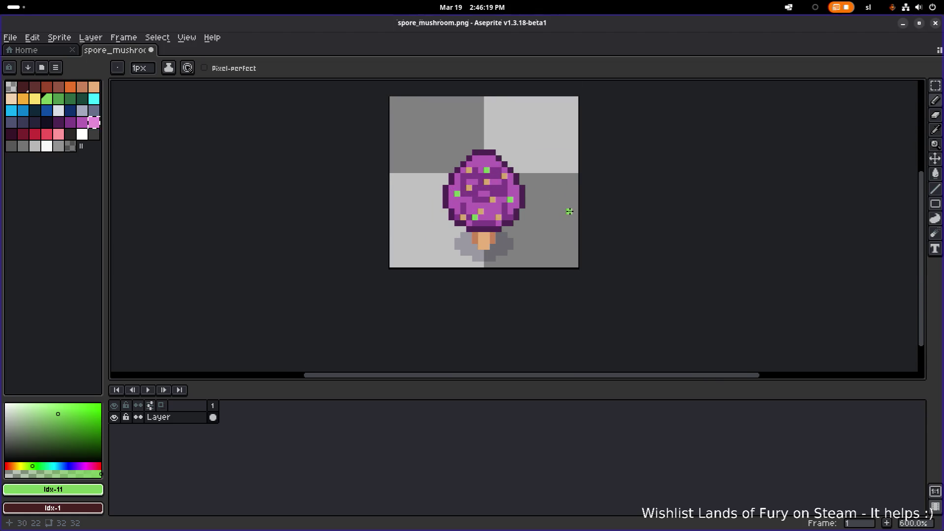
pyautogui.scroll(-4, 568, 211)
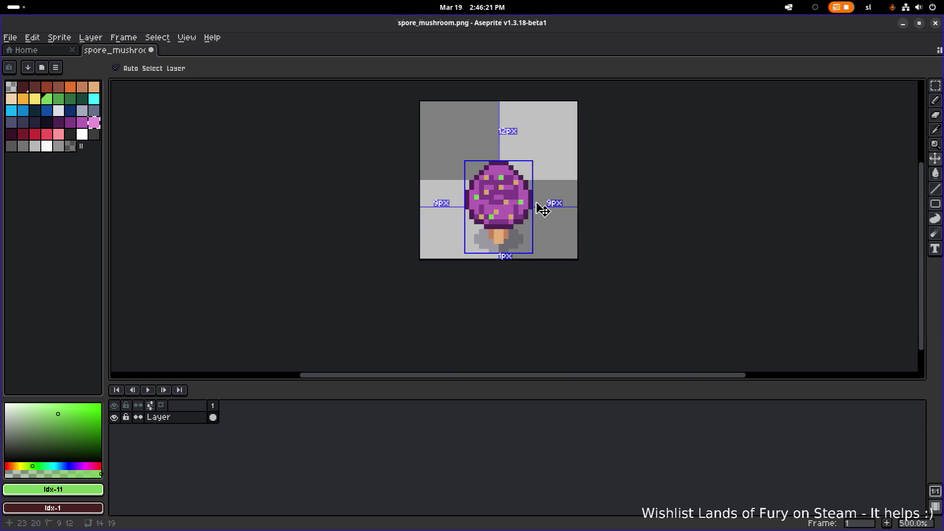
pyautogui.hotkey('ctrl', 'z')
# Paint extra tan spots across the mushroom cap.
pyautogui.scroll(5, 555, 199)
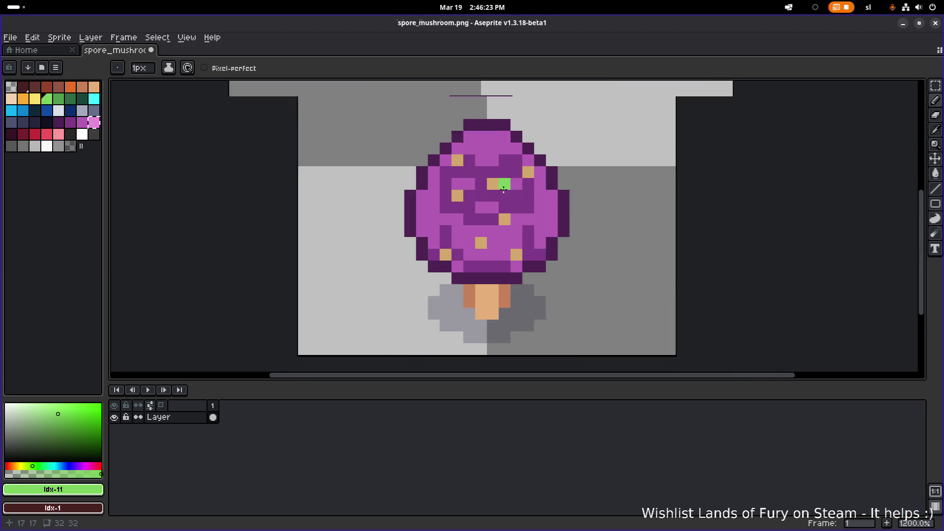
pyautogui.keyDown('alt'); pyautogui.click(442, 196); pyautogui.keyUp('alt')
pyautogui.moveTo(410, 229); pyautogui.dragTo(426, 229)
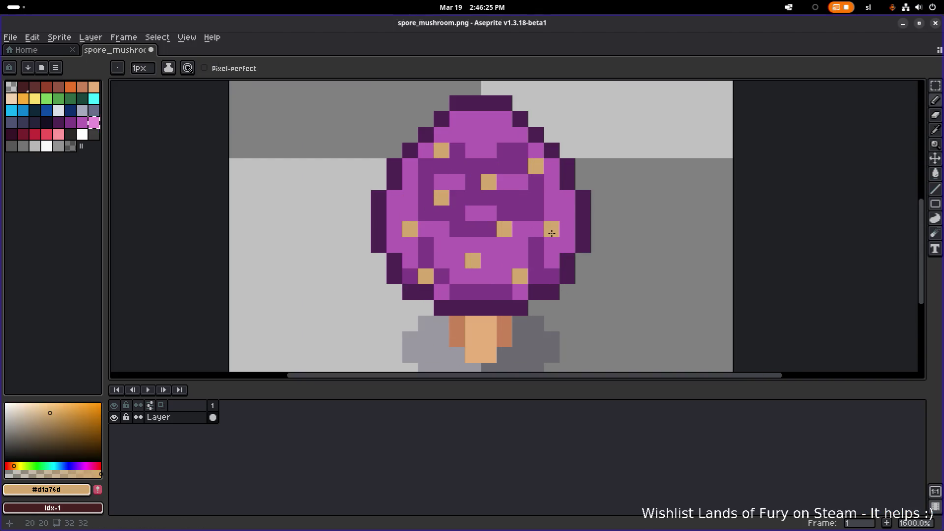
pyautogui.scroll(-7, 571, 224)
pyautogui.scroll(3, 575, 224)
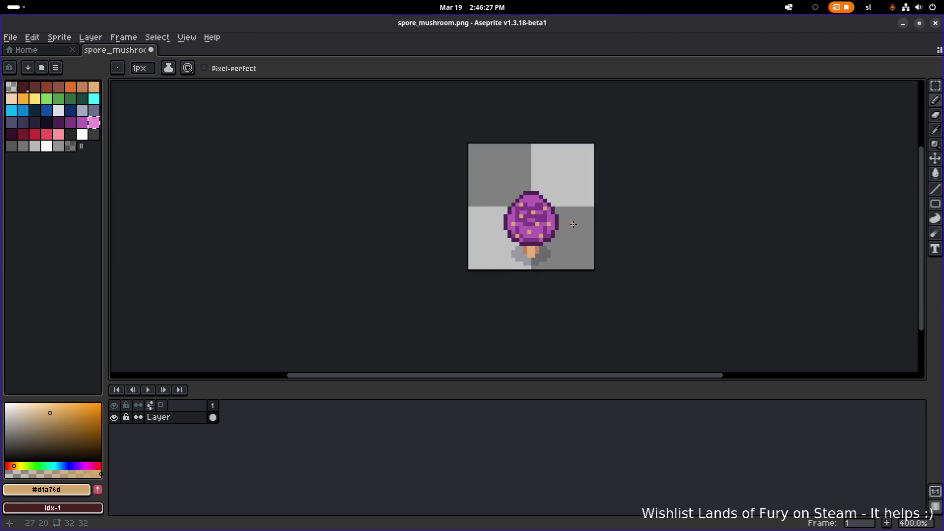
pyautogui.scroll(5, 574, 225)
pyautogui.scroll(-4, 580, 241)
pyautogui.click(583, 253)
# Save the edited spore_mushroom.png and return to the Godot editor.
pyautogui.moveTo(580, 247); pyautogui.dragTo(490, 224)
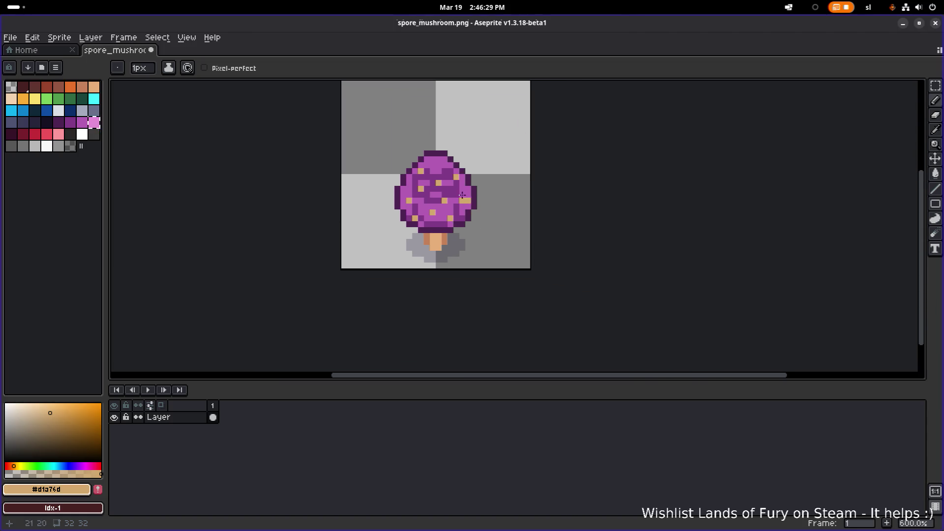
pyautogui.scroll(-3, 438, 159)
pyautogui.scroll(4, 445, 189)
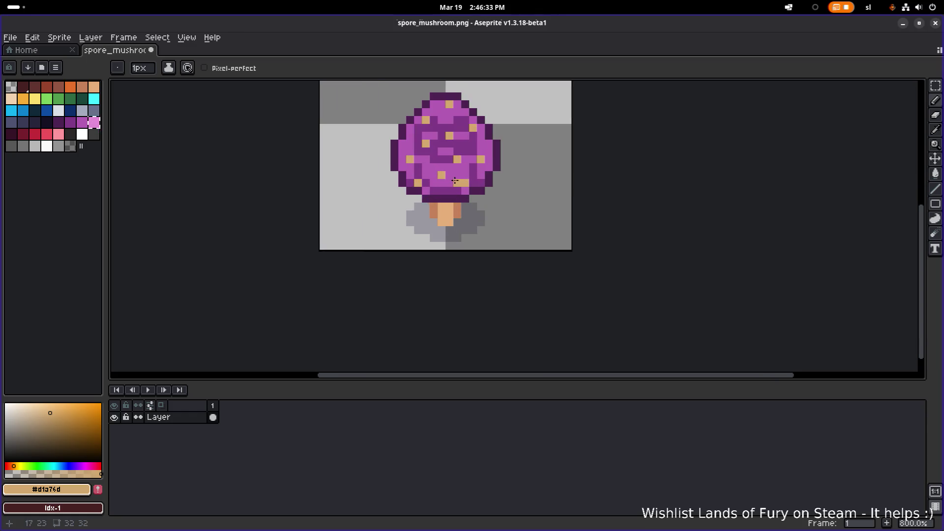
pyautogui.scroll(-1, 441, 175)
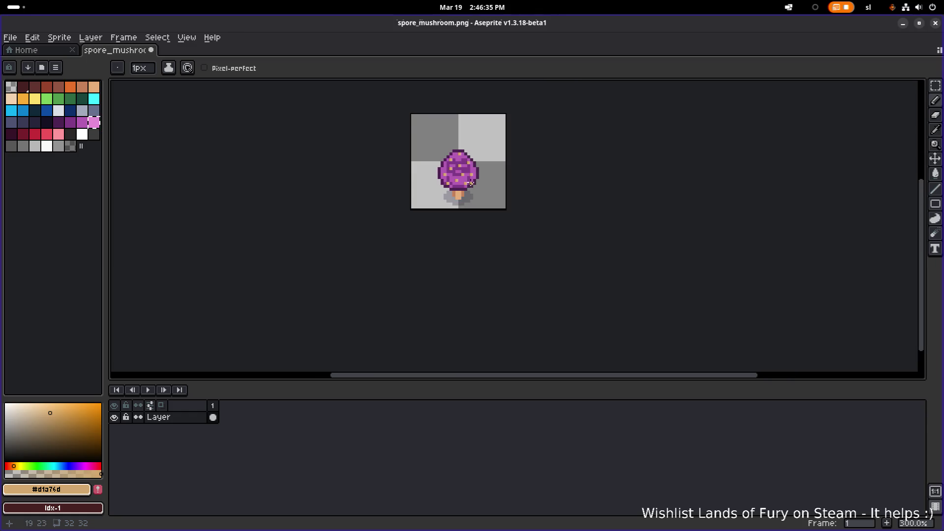
pyautogui.hotkey('ctrl', 's')
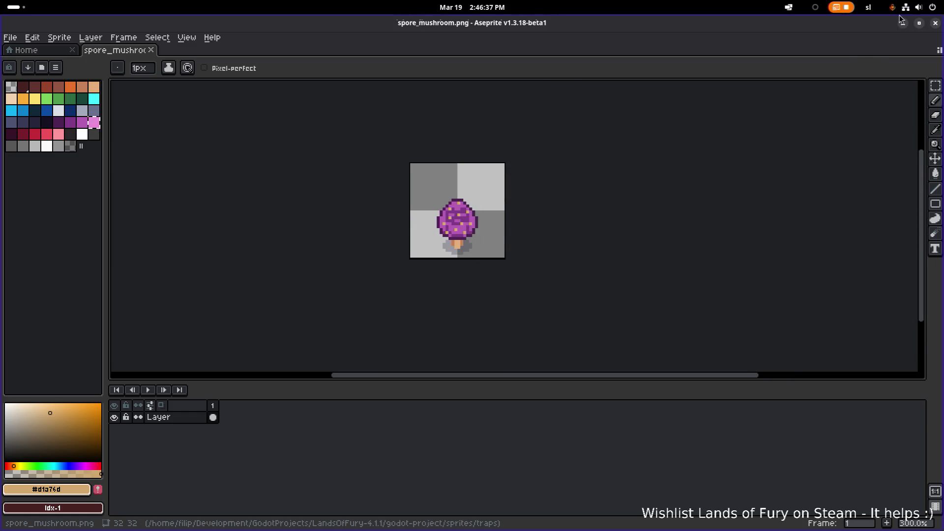
pyautogui.click(903, 23)
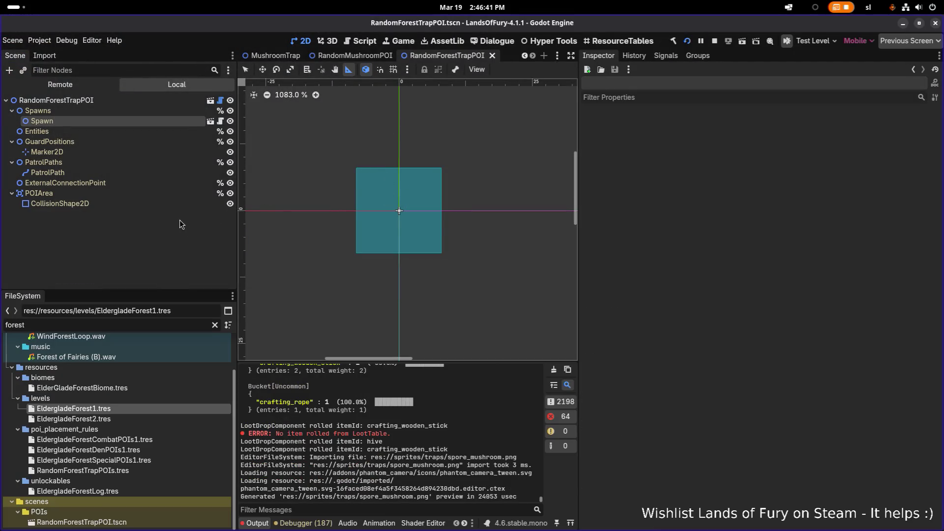
# Open EldergladeForest1.tres and compare its RandomForestTrapPOIs and RandomMushroomPOIs placement rules, leaving them unchanged.
pyautogui.click(125, 411)
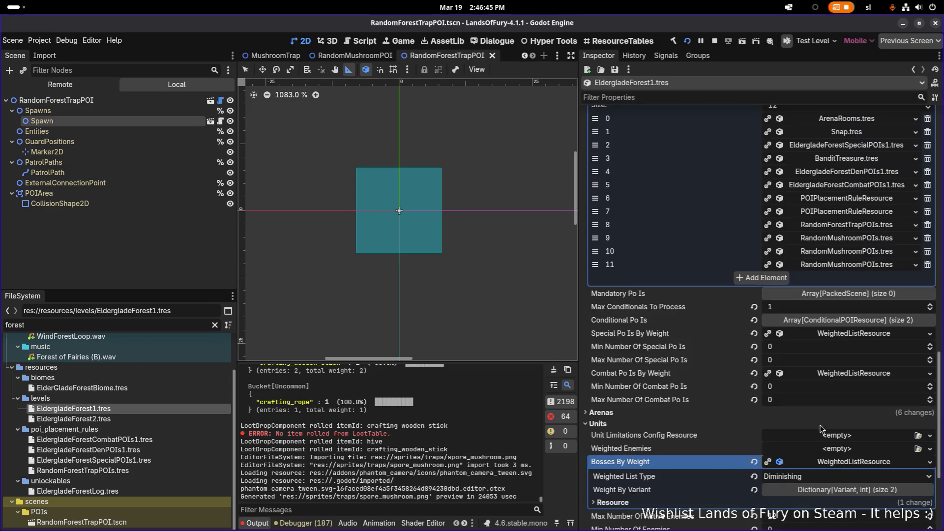
pyautogui.click(856, 226)
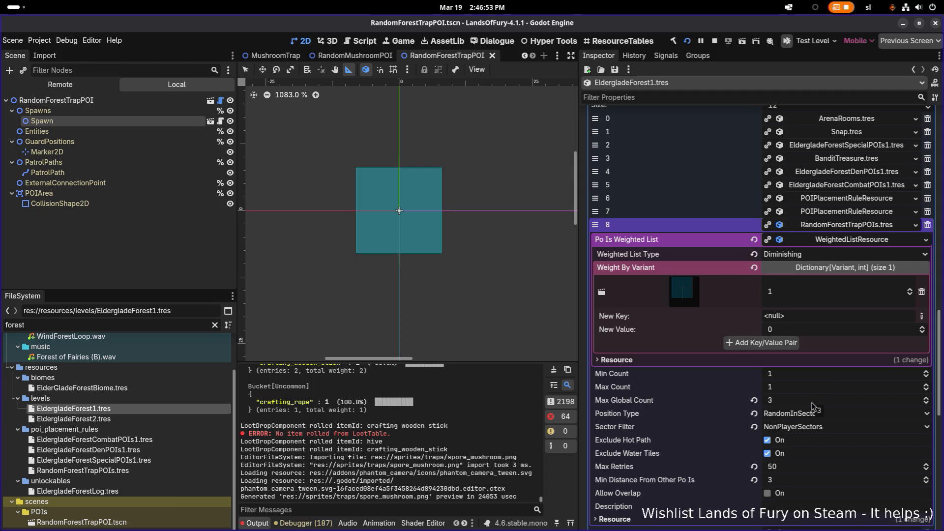
pyautogui.click(835, 416)
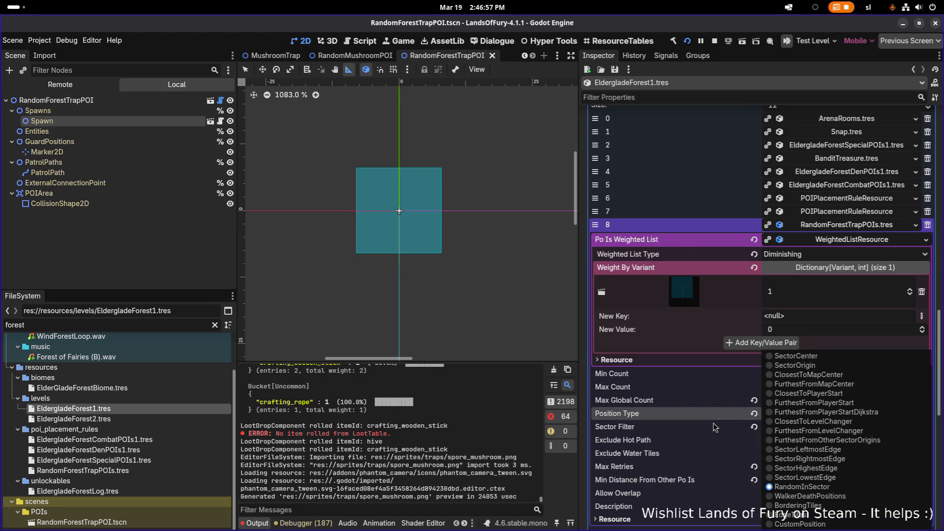
pyautogui.click(716, 415)
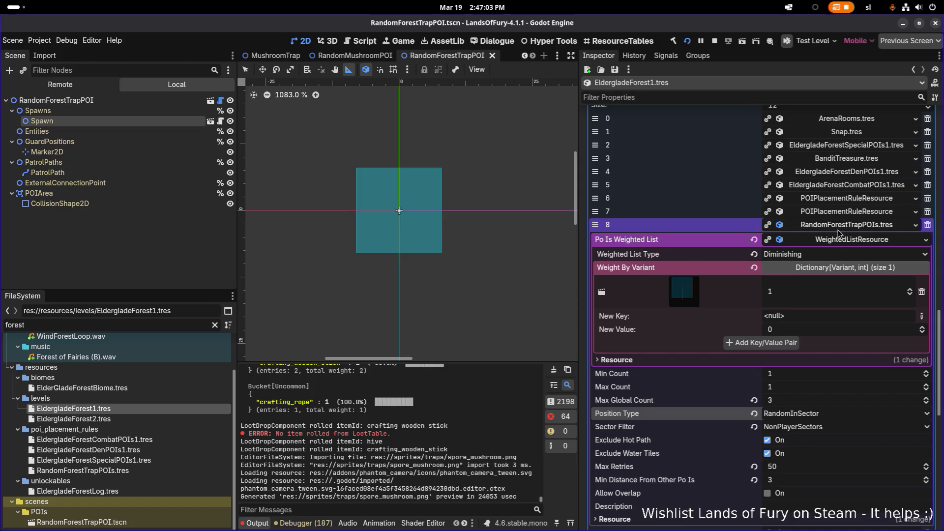
pyautogui.click(834, 225)
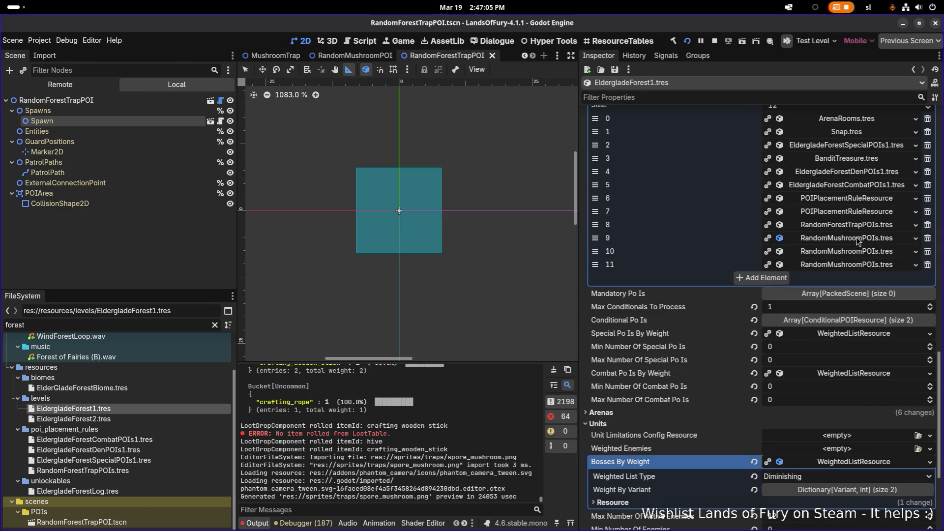
pyautogui.click(859, 239)
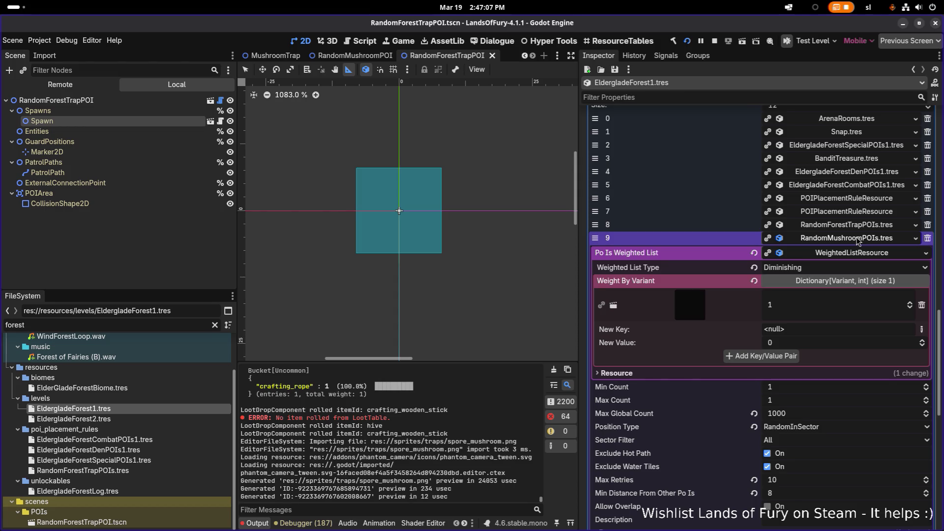
pyautogui.click(858, 239)
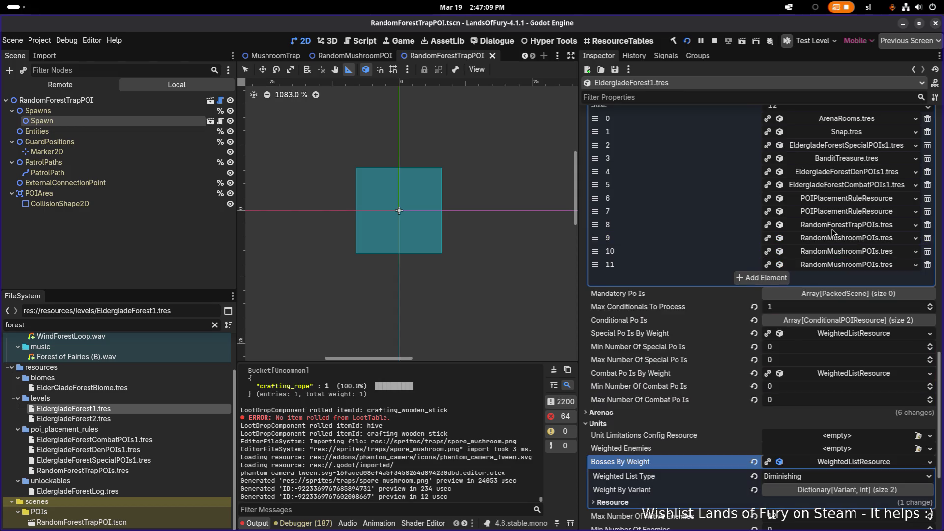
pyautogui.click(833, 227)
# Change RandomForestTrapPOIs Max Count from 1 to 3 and save the scene.
pyautogui.click(834, 226)
pyautogui.click(835, 226)
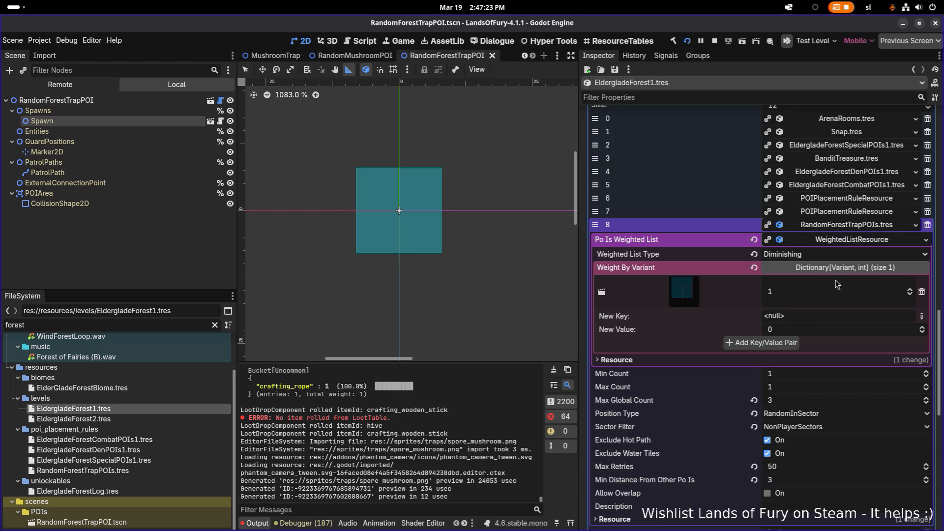
pyautogui.click(800, 387)
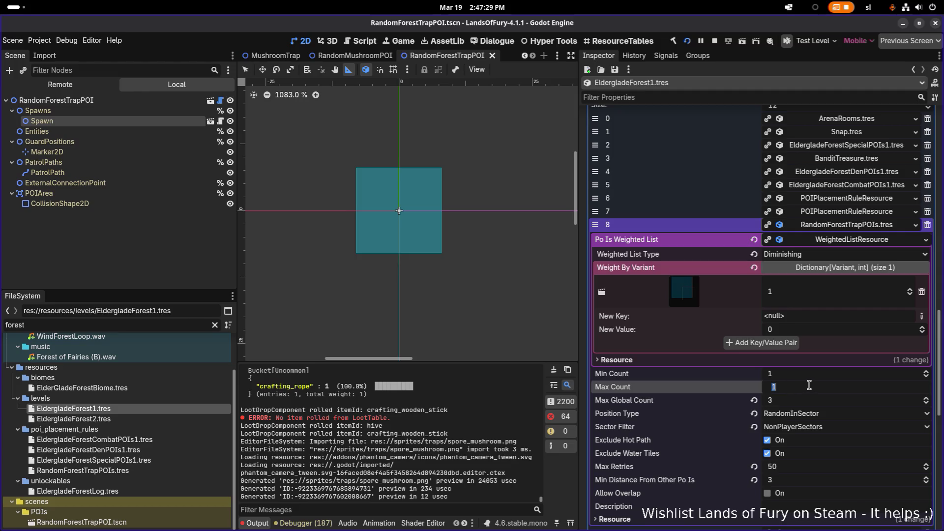
pyautogui.write('3')
pyautogui.press('Return')
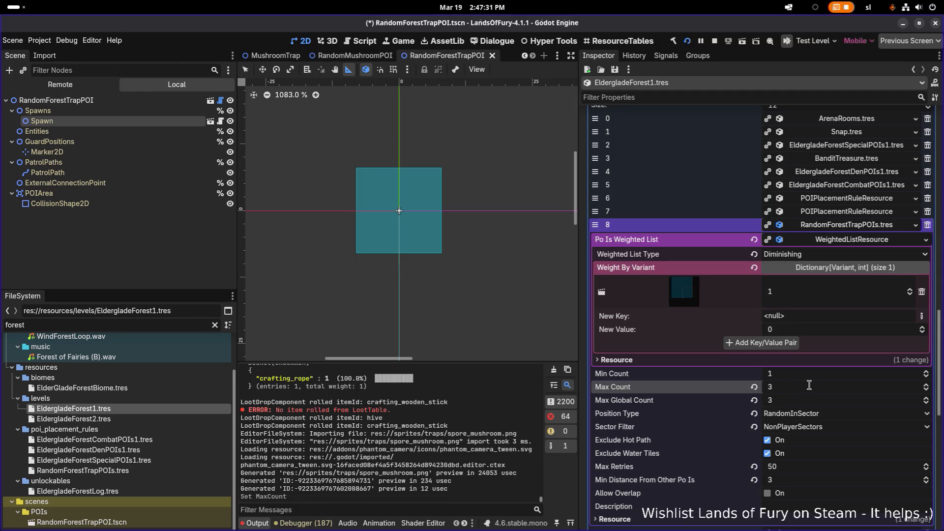
pyautogui.hotkey('ctrl', 's')
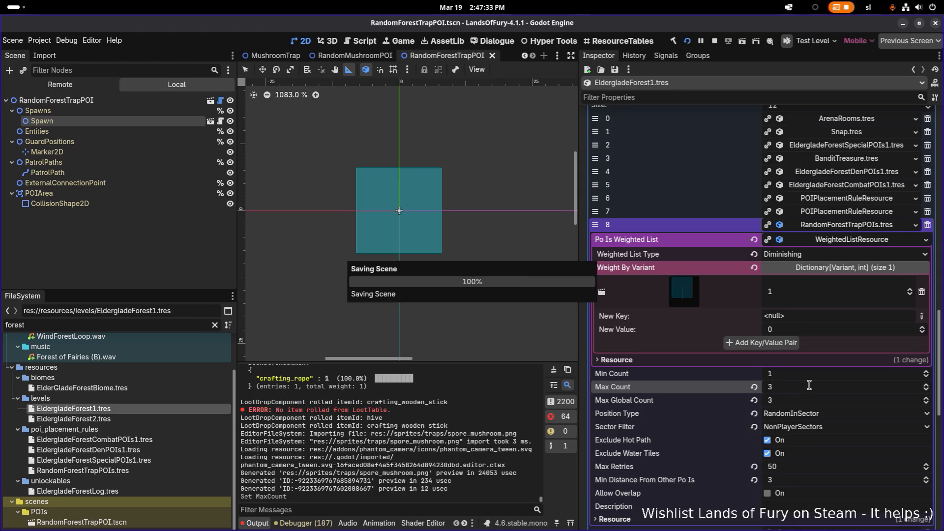
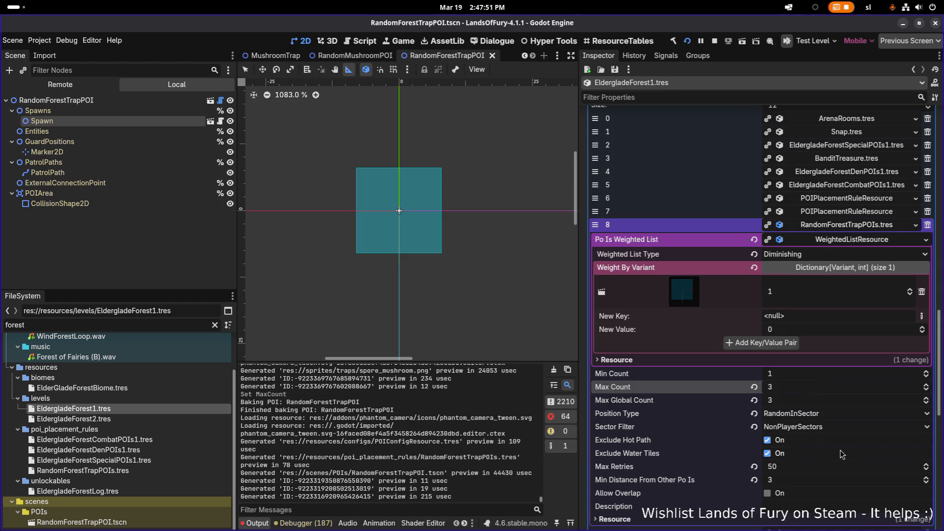
# Set Max Retries to 10 in the Inspector and save the scene.
pyautogui.click(812, 472)
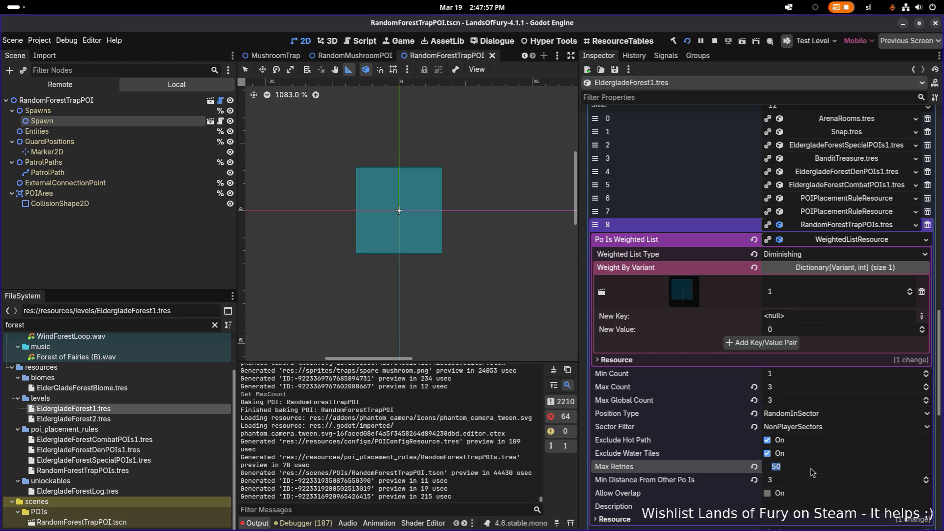
pyautogui.write('10')
pyautogui.press('Return')
pyautogui.hotkey('ctrl', 's')
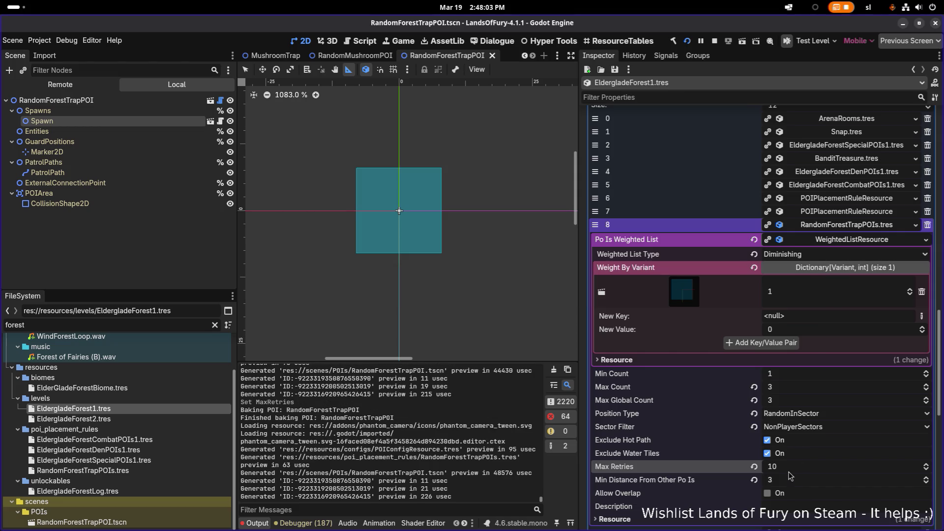
# Move RandomForestTrapPOIs.tres to the end of the POI list, save, and relaunch the game.
pyautogui.click(835, 227)
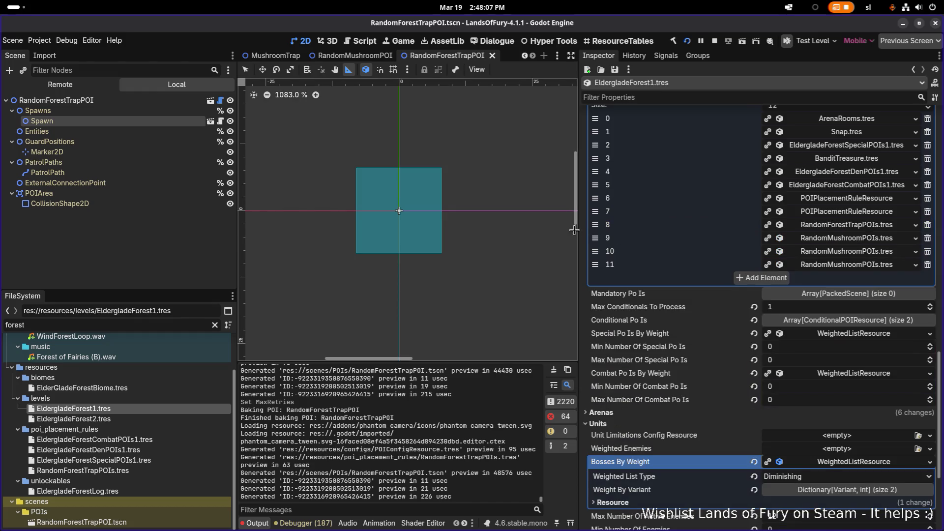
pyautogui.moveTo(595, 224)
pyautogui.mouseDown()
pyautogui.moveTo(634, 240)
pyautogui.moveTo(680, 280)
pyautogui.mouseUp()
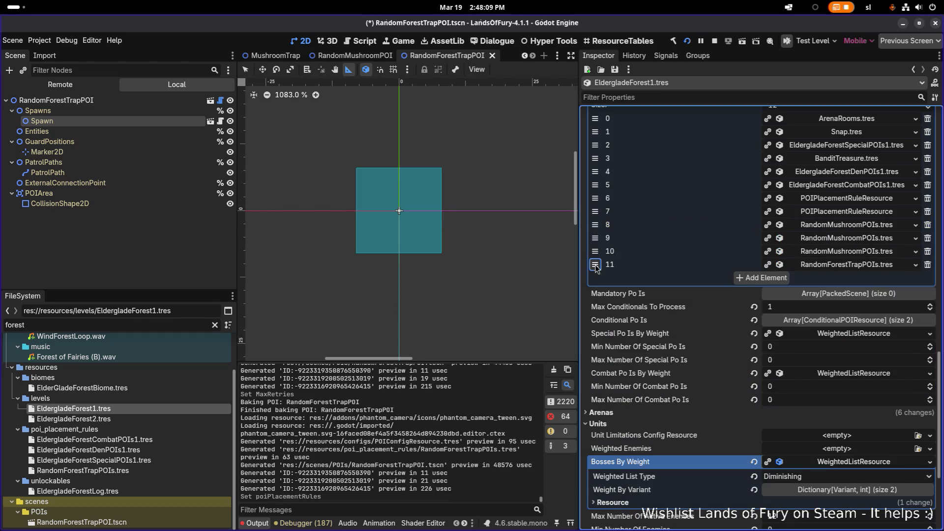
pyautogui.hotkey('ctrl', 's')
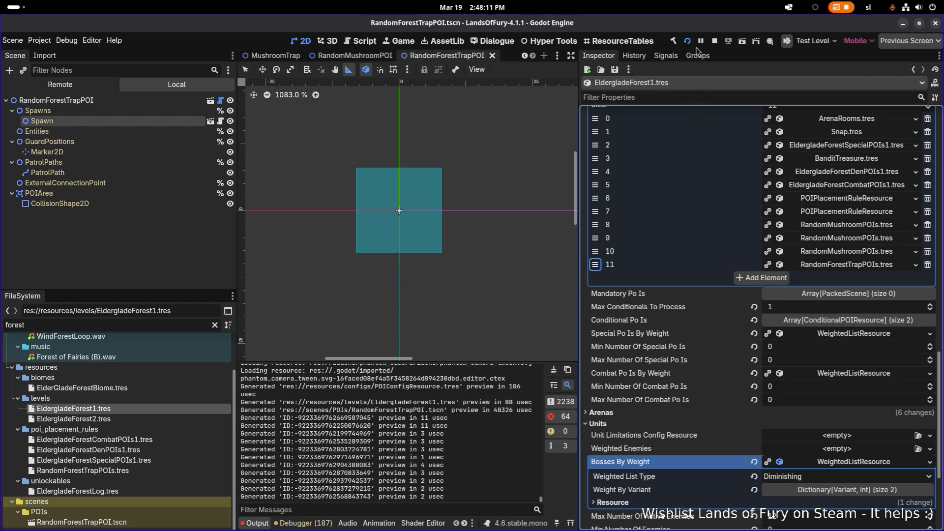
pyautogui.click(692, 43)
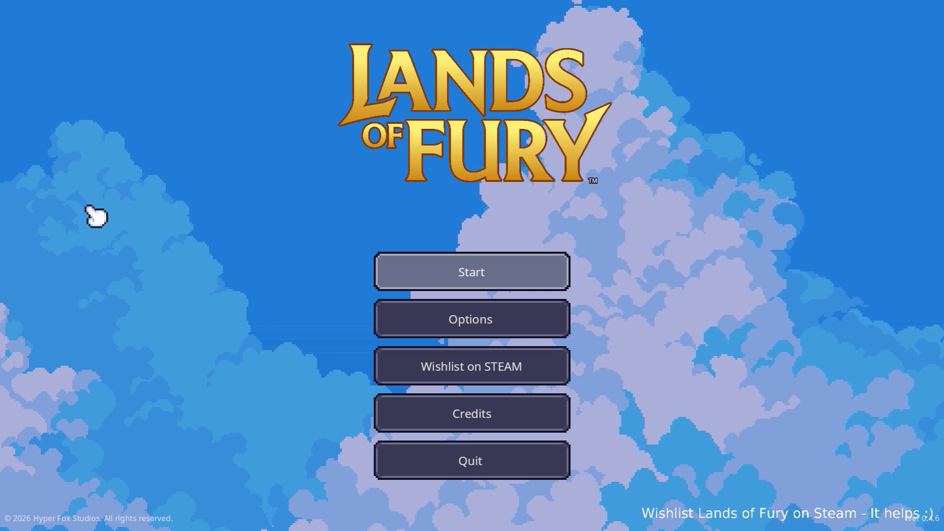
# Start a new game from the Lands of Fury main menu to load into The Glade.
pyautogui.press('Return')
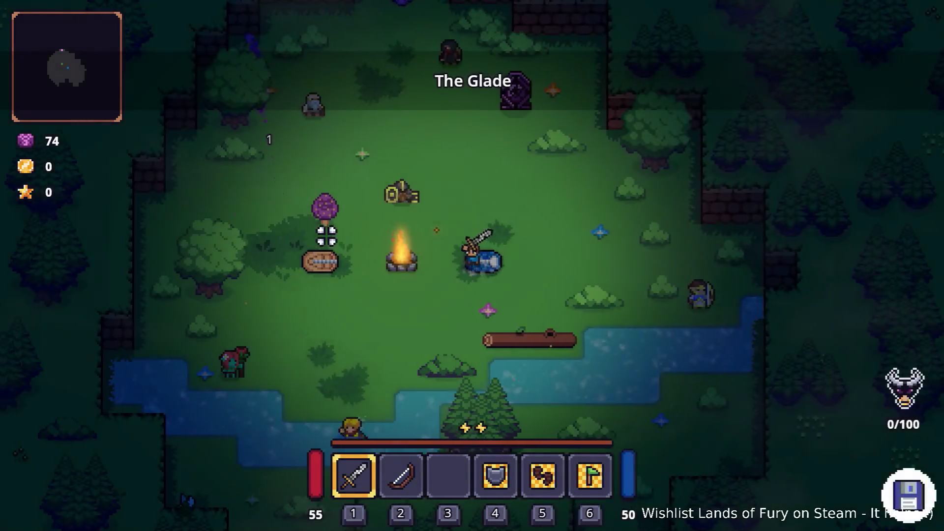
# Destroy the purple mushroom with the sword, then use the vine to enter Elderglade Forest.
pyautogui.press('w')
pyautogui.press('a')
pyautogui.click(364, 296)
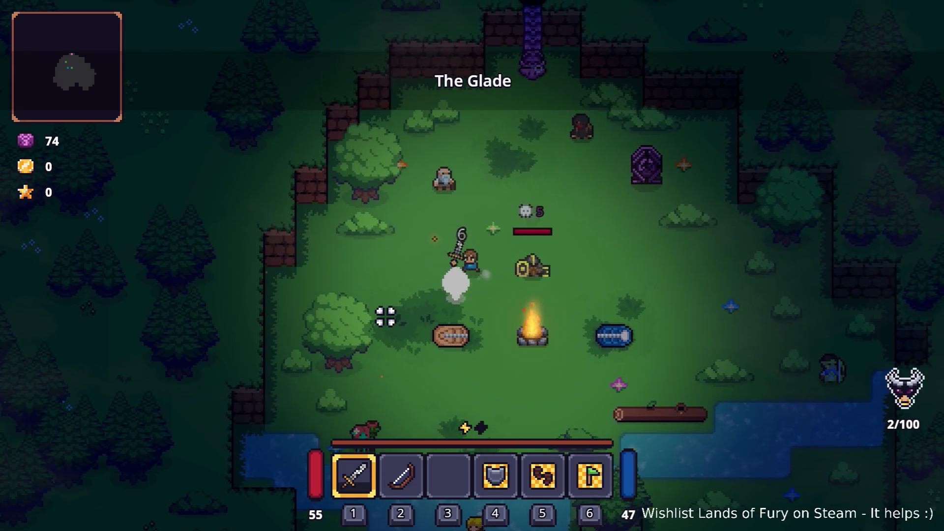
pyautogui.click(402, 306)
pyautogui.click(400, 303)
pyautogui.click(400, 302)
pyautogui.press('w')
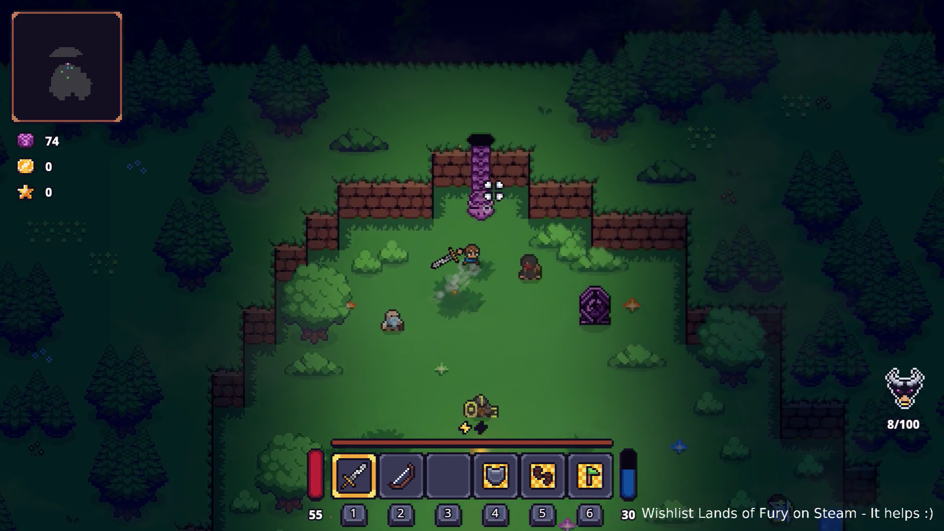
pyautogui.press('e')
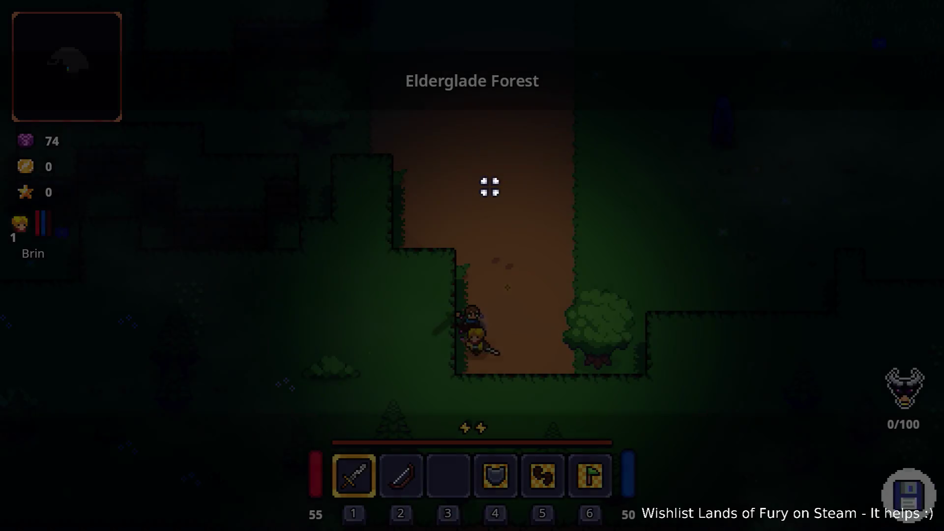
# Walk up the path, kill the fox beside the stone obelisk, then head back left.
pyautogui.hotkey('w', 'd')
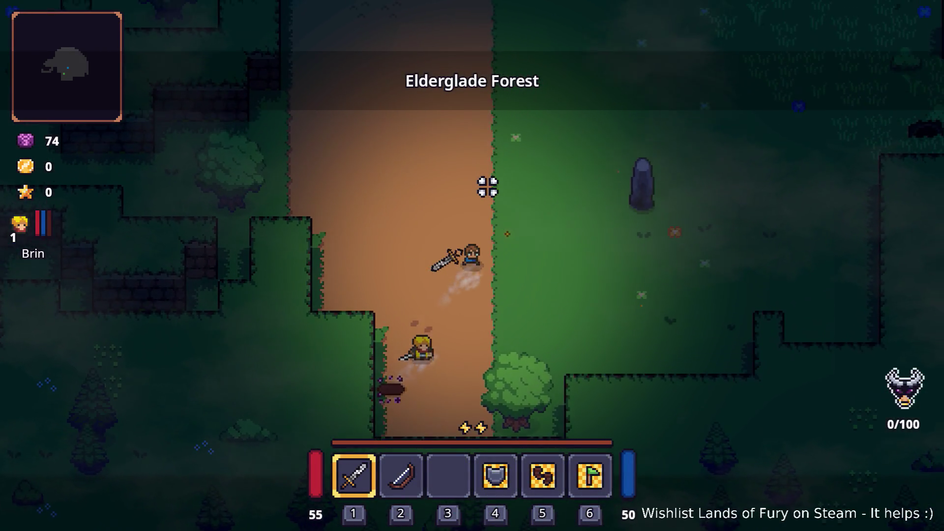
pyautogui.press('w')
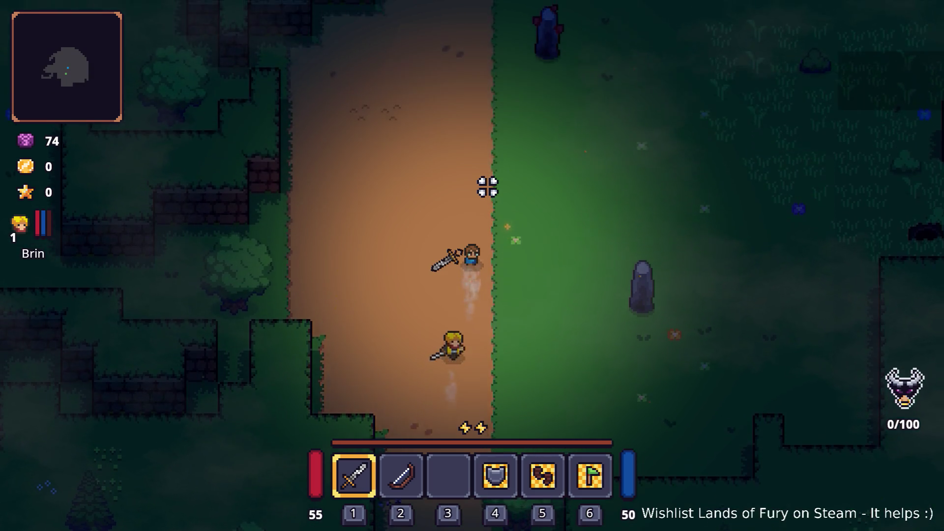
pyautogui.press('d')
pyautogui.press('d')
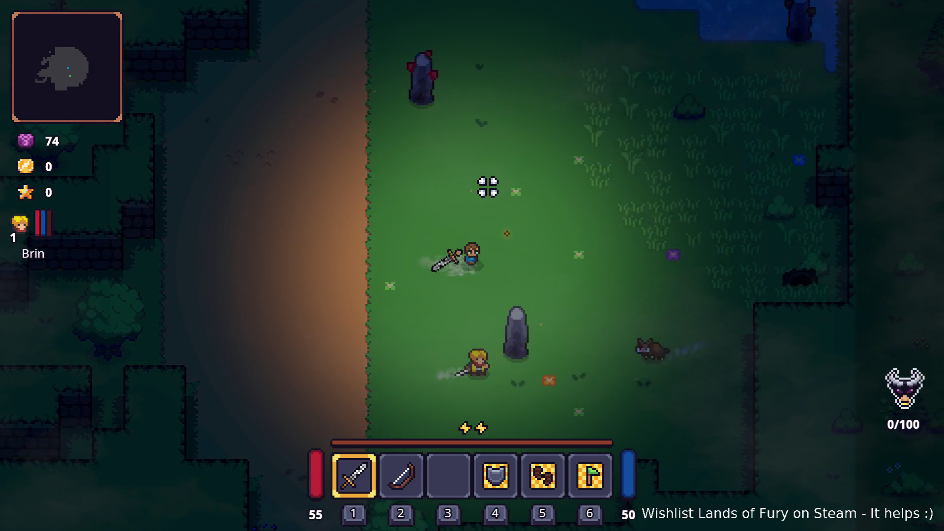
pyautogui.hotkey('s', 'd')
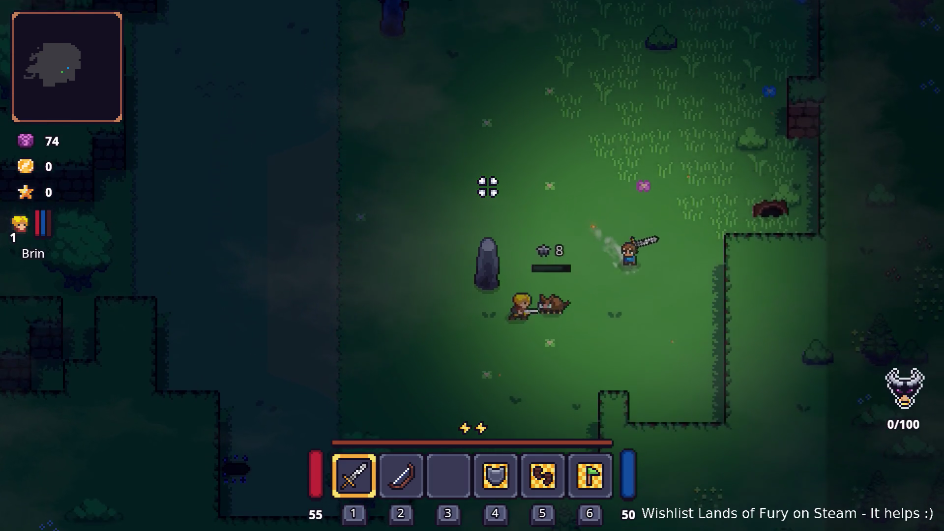
pyautogui.press('a')
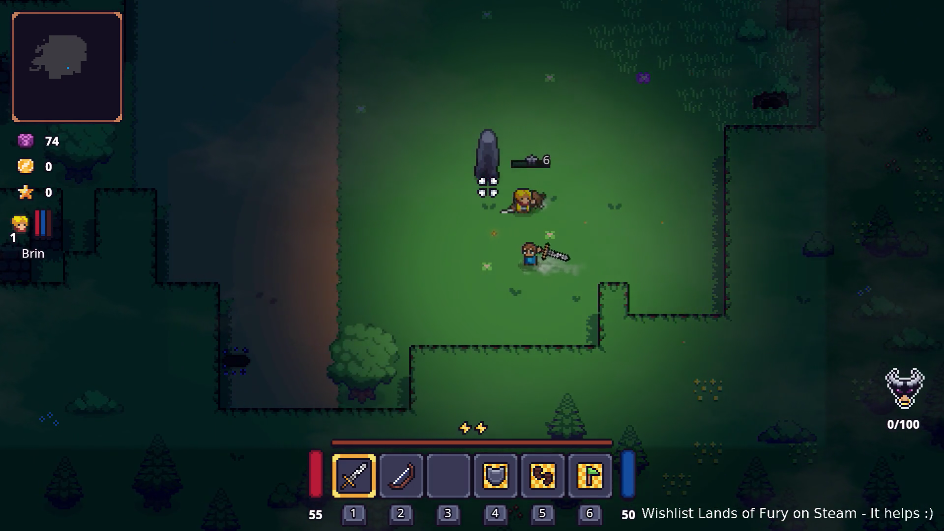
pyautogui.press('d')
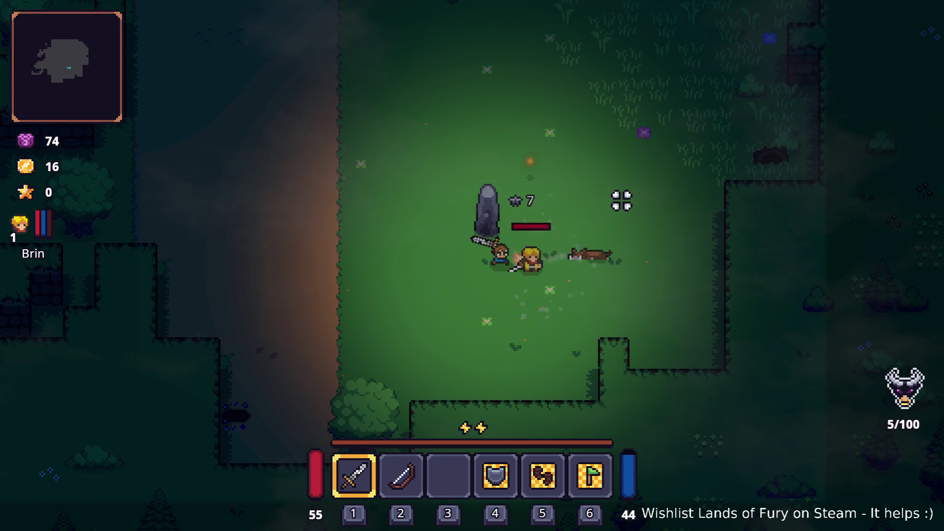
pyautogui.press('w')
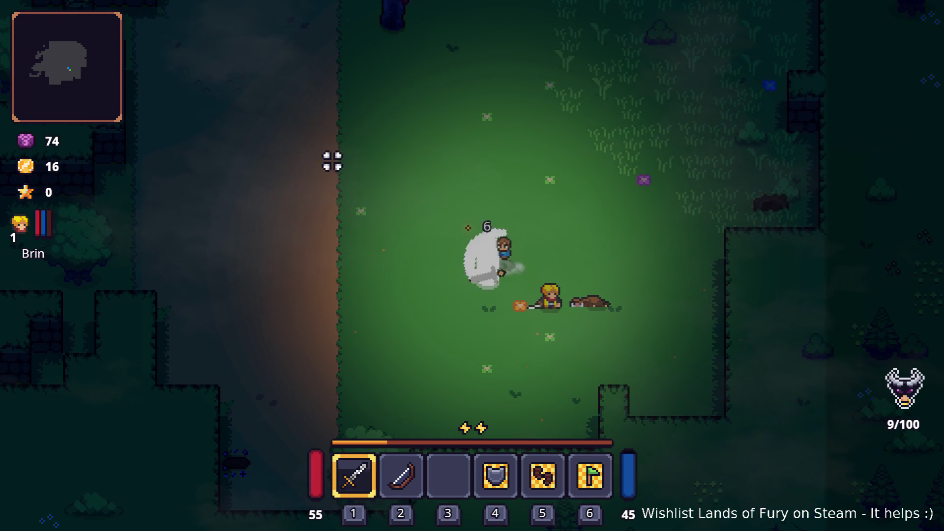
pyautogui.press('a')
pyautogui.press('a')
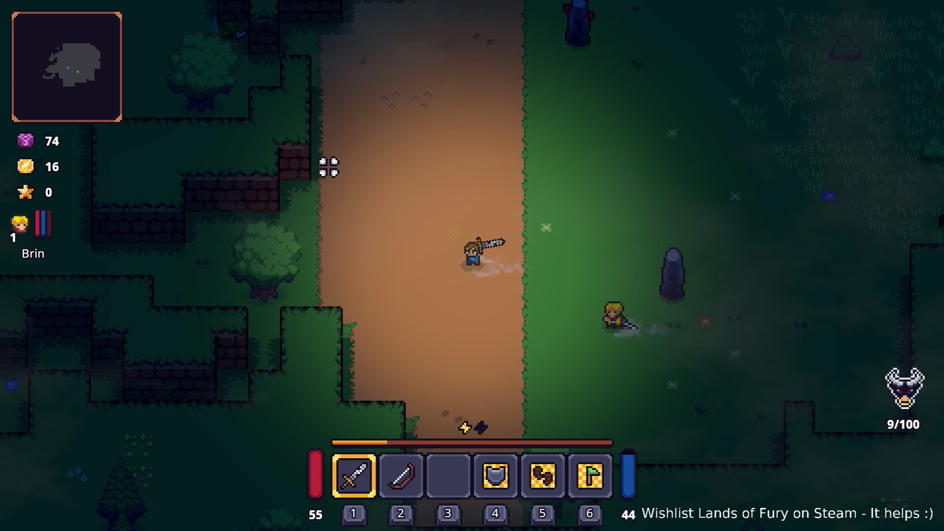
pyautogui.press('a')
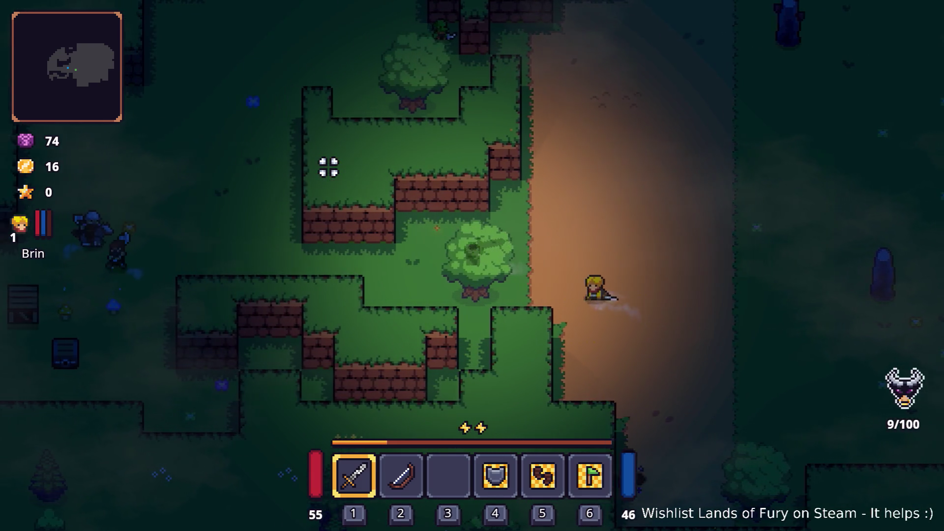
pyautogui.press('a')
# Strike the armoured enemy while retreating, then pick up the Dark Hive drop.
pyautogui.click(329, 168)
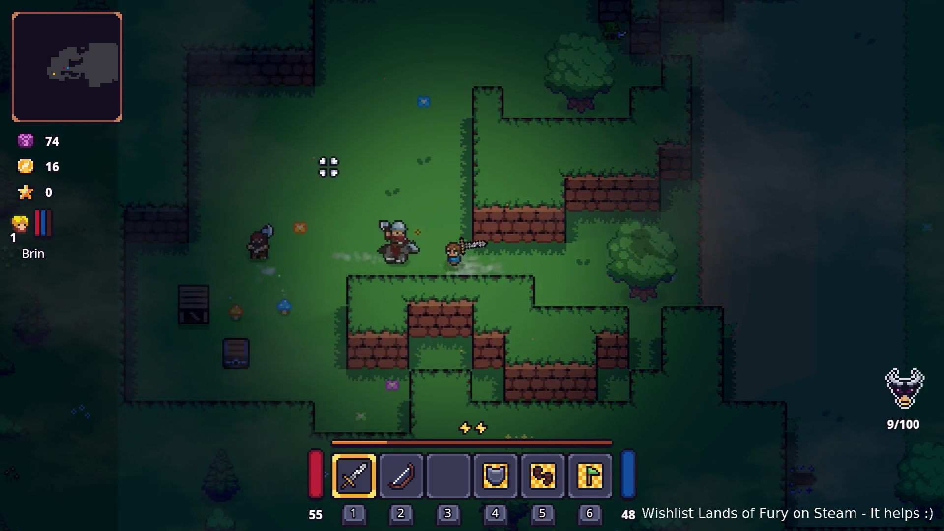
pyautogui.press('w')
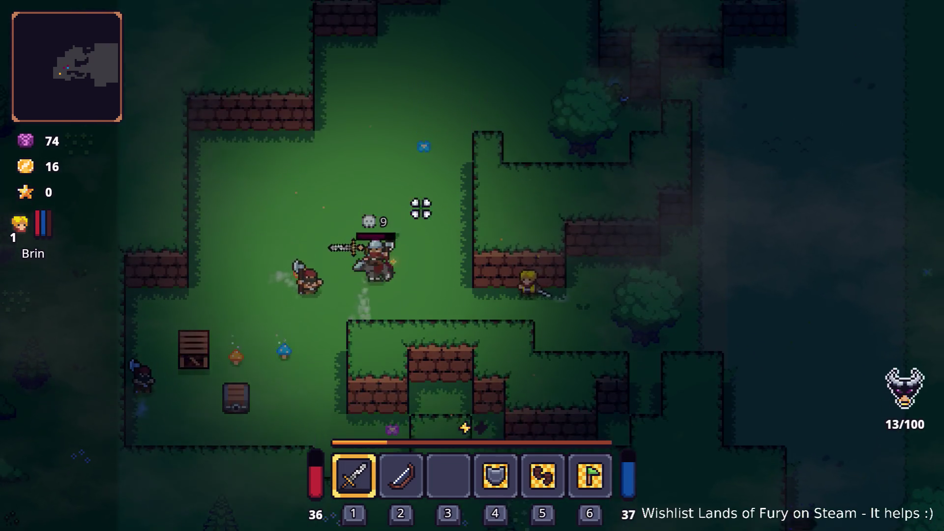
pyautogui.click(421, 207)
pyautogui.press('d')
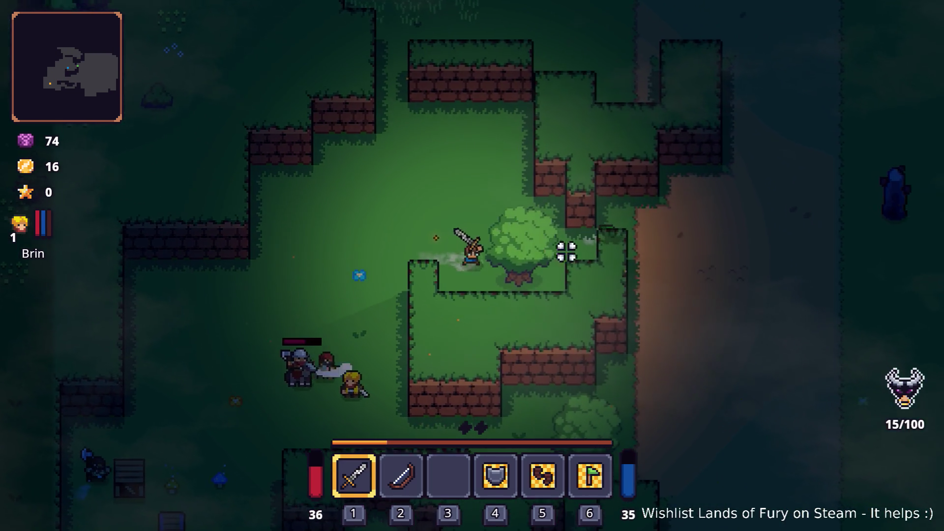
pyautogui.click(588, 260)
pyautogui.press('e')
# Switch between hotbar slots 2 and 1 and keep attacking the nearby armoured enemies.
pyautogui.press('a')
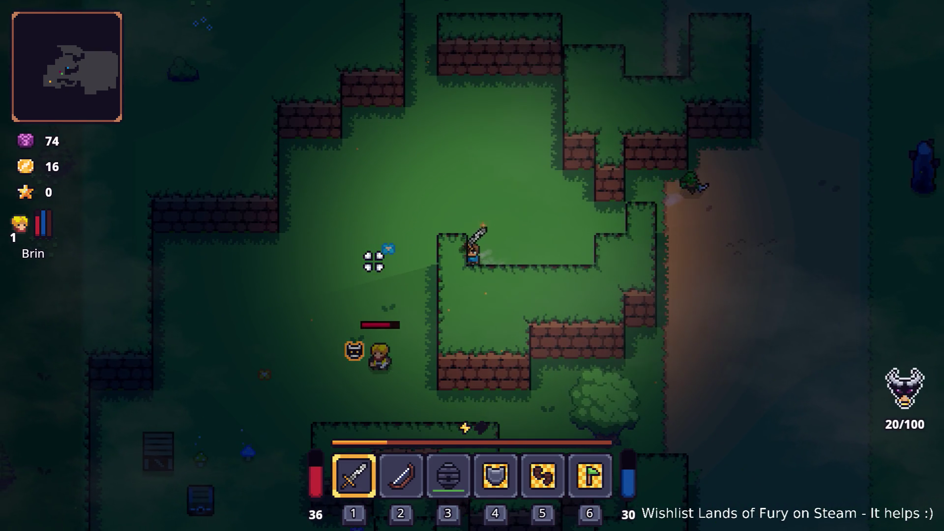
pyautogui.press('3')
pyautogui.press('2')
pyautogui.press('s')
pyautogui.click(386, 322)
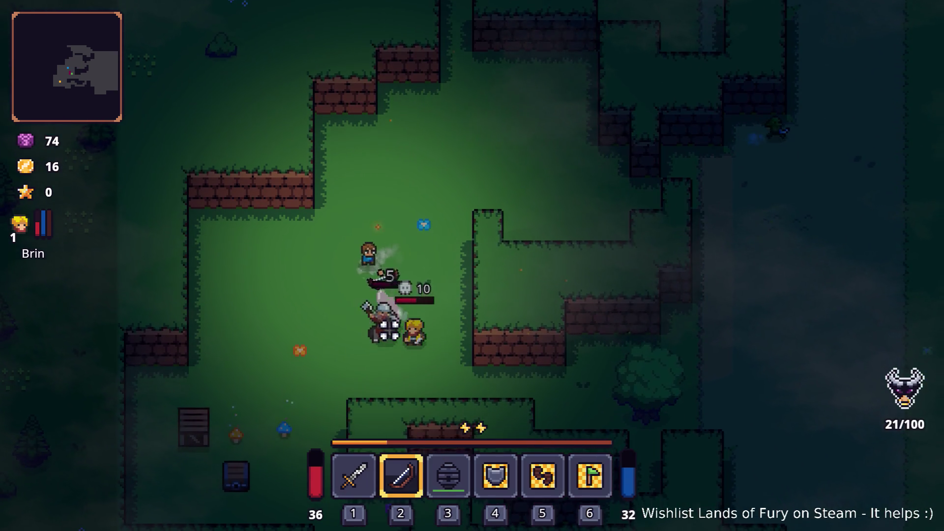
pyautogui.press('1')
pyautogui.click(422, 196)
pyautogui.press('w')
pyautogui.click(422, 194)
pyautogui.click(422, 196)
pyautogui.click(412, 196)
pyautogui.click(253, 206)
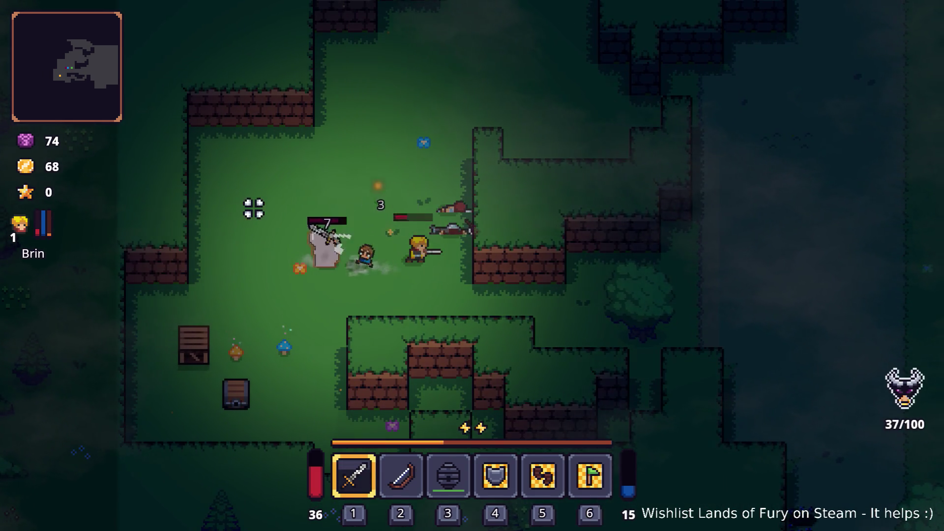
pyautogui.click(305, 162)
pyautogui.click(267, 254)
# Finish off the remaining enemies, reaching 84 gold and 51/100 fury, and check the inventory.
pyautogui.press('s')
pyautogui.click(252, 250)
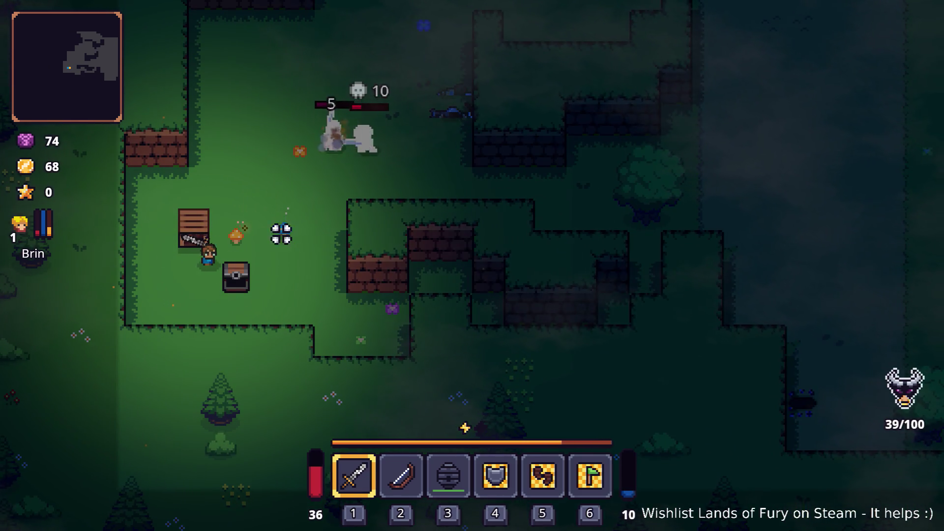
pyautogui.press('d')
pyautogui.press('w')
pyautogui.click(310, 185)
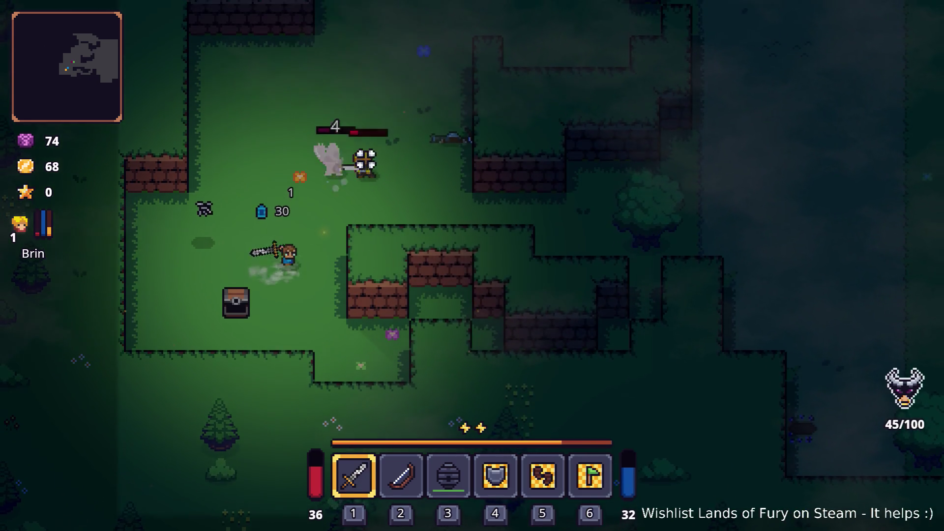
pyautogui.press('w')
pyautogui.click(341, 152)
pyautogui.click(262, 226)
pyautogui.click(261, 222)
pyautogui.click(344, 212)
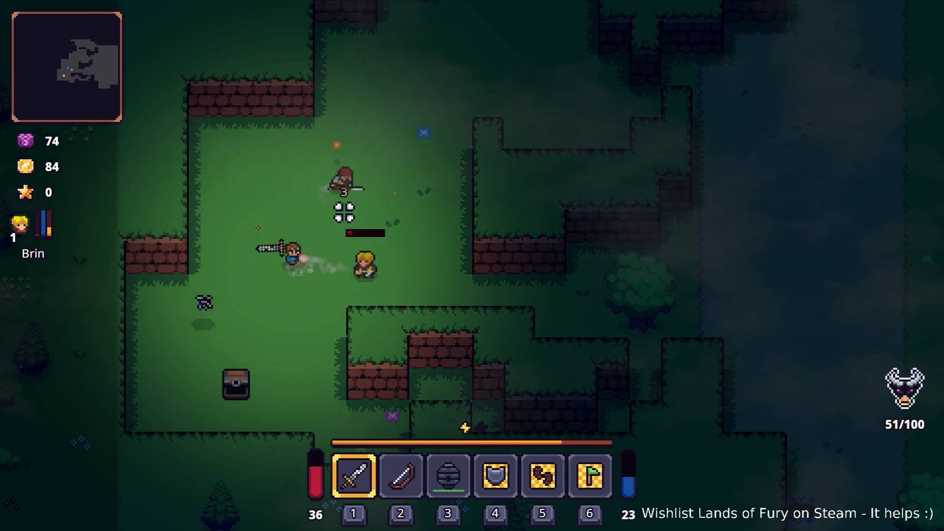
pyautogui.press('Tab')
pyautogui.press('Tab')
# Close the inventory and run the player around the forest clearing.
pyautogui.press('s')
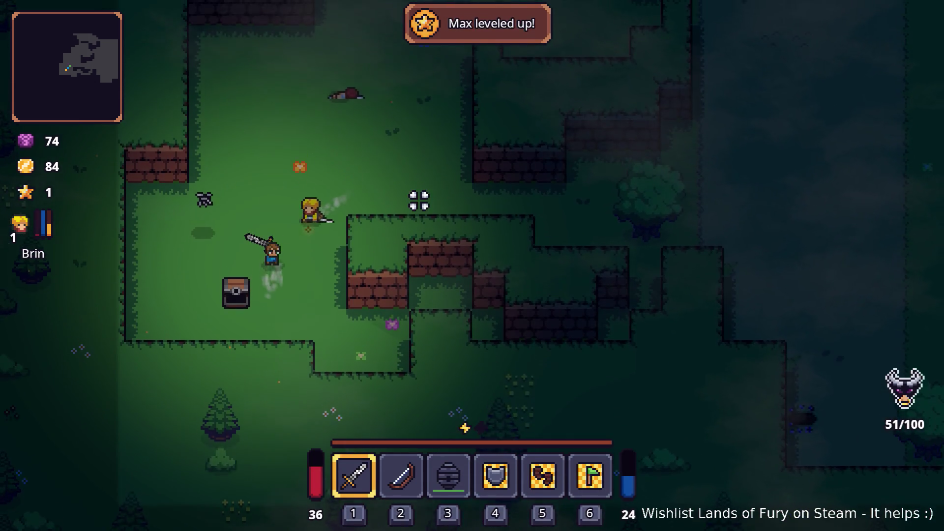
pyautogui.press('w')
pyautogui.press('d')
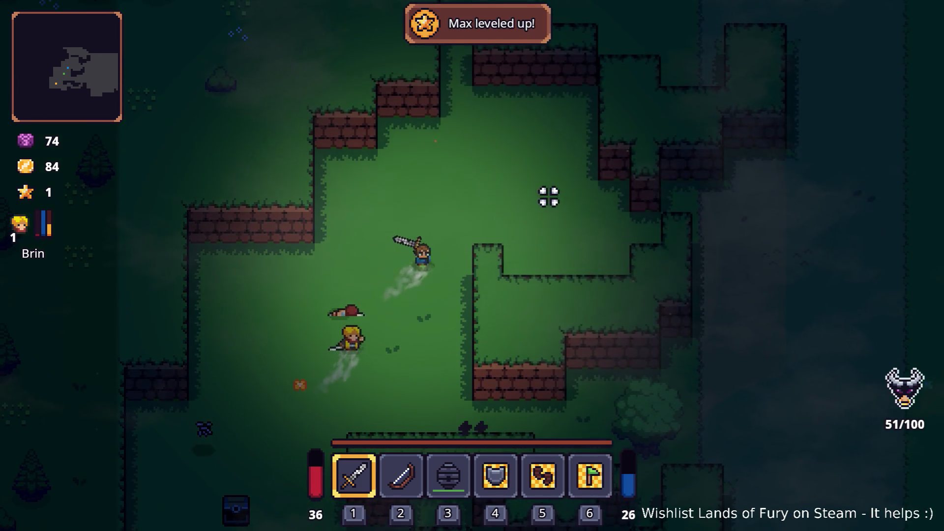
pyautogui.press('w')
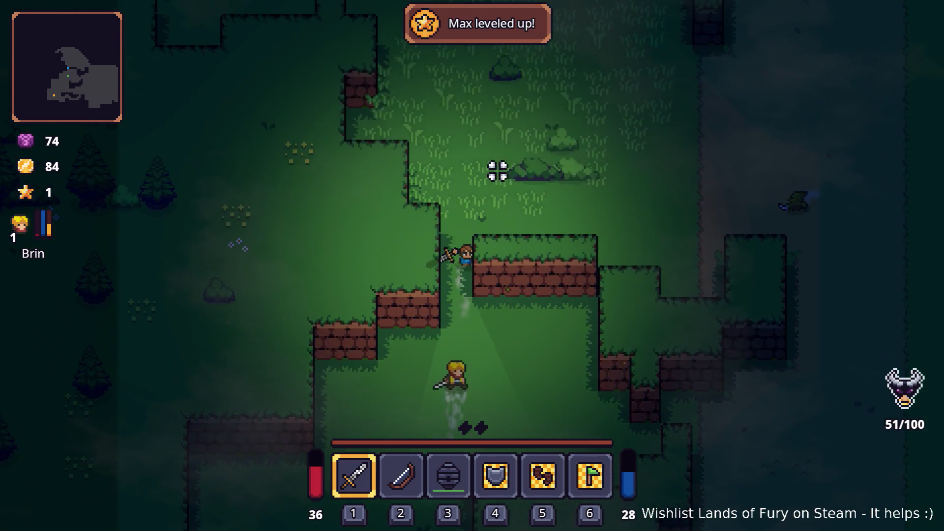
pyautogui.press('w')
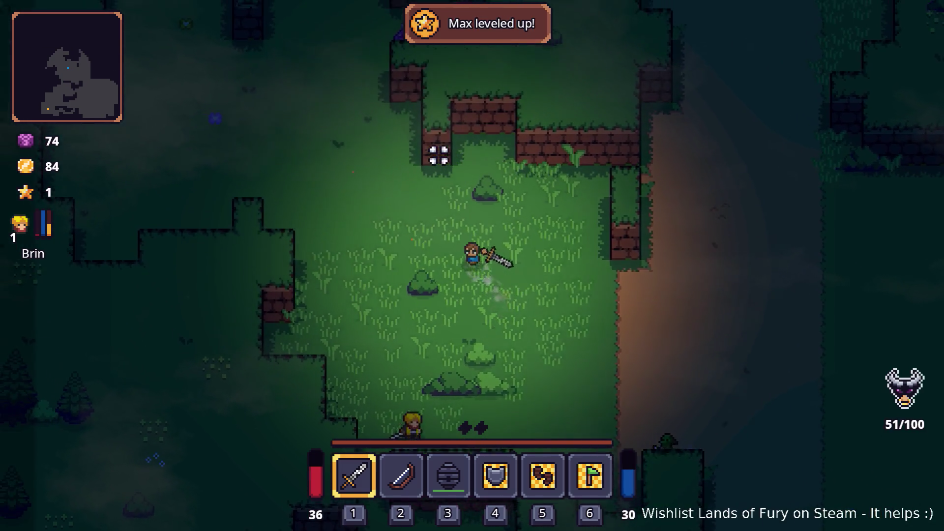
pyautogui.press('w')
pyautogui.press('a')
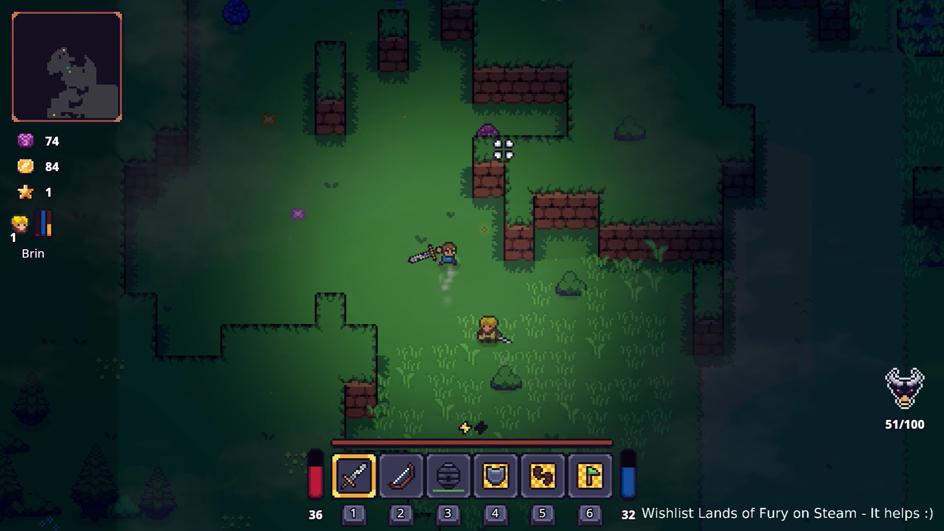
pyautogui.press('w')
pyautogui.press('a')
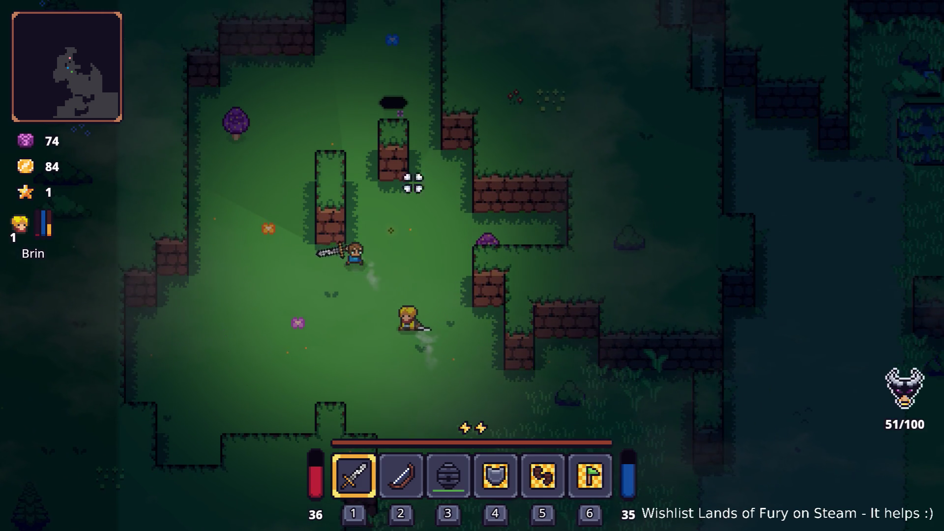
pyautogui.press('a')
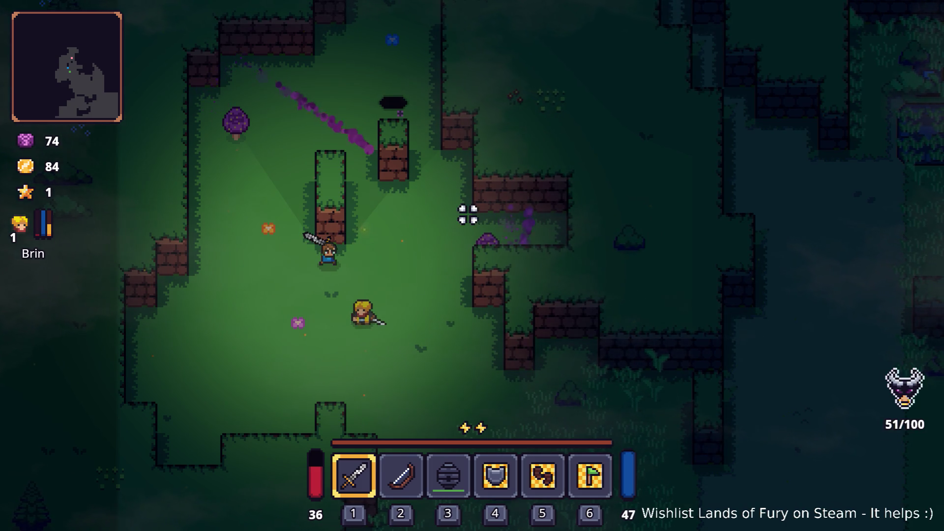
pyautogui.press('w')
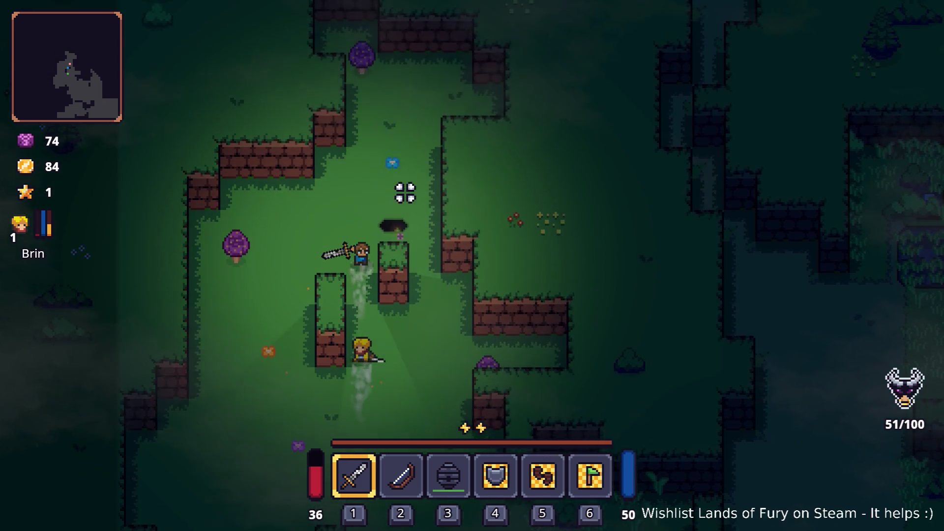
pyautogui.press('w')
pyautogui.press('d')
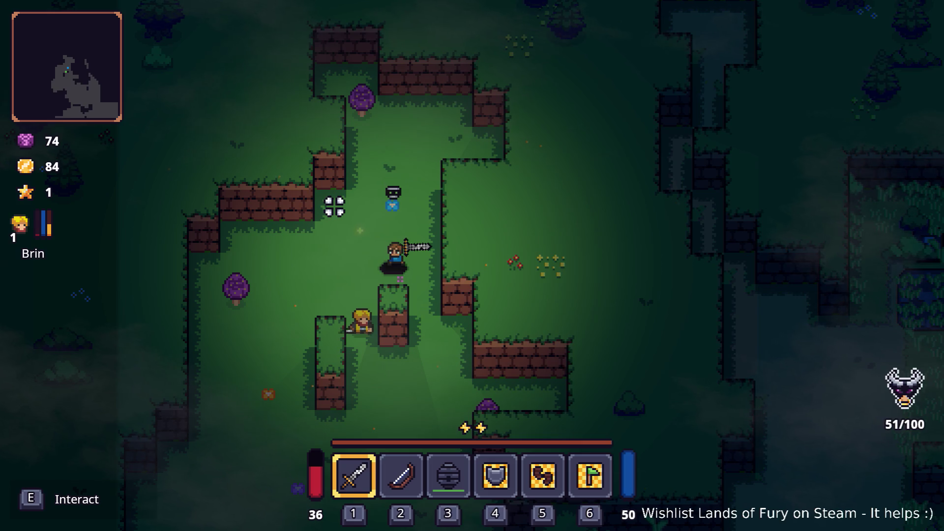
pyautogui.press('s')
pyautogui.press('a')
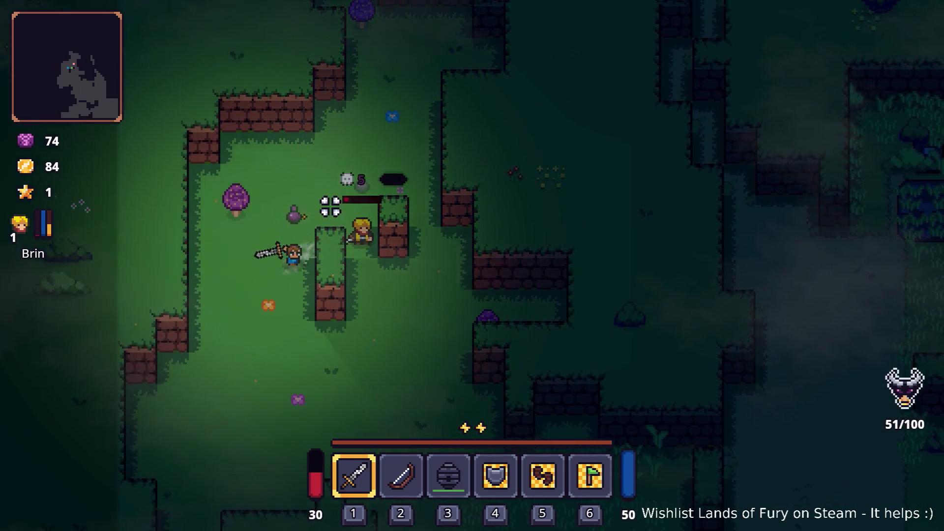
pyautogui.press('s')
pyautogui.press('d')
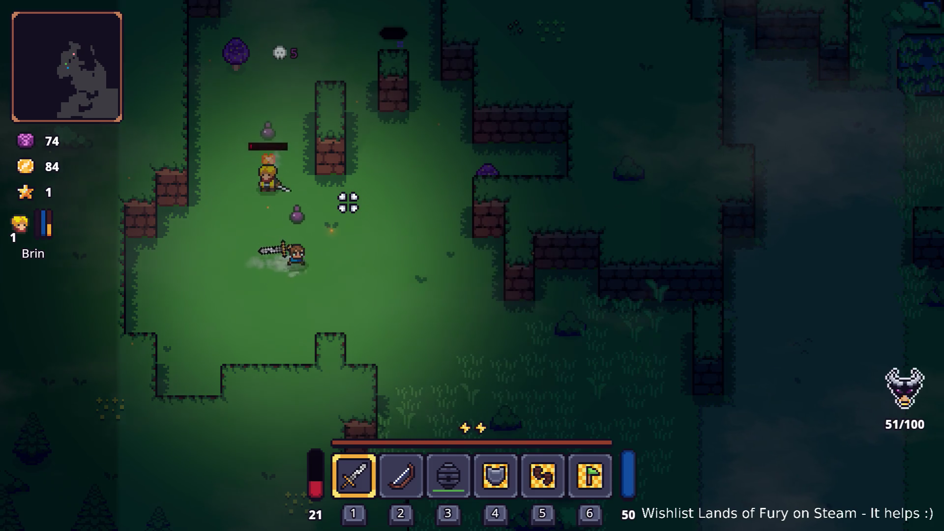
pyautogui.press('d')
pyautogui.press('w')
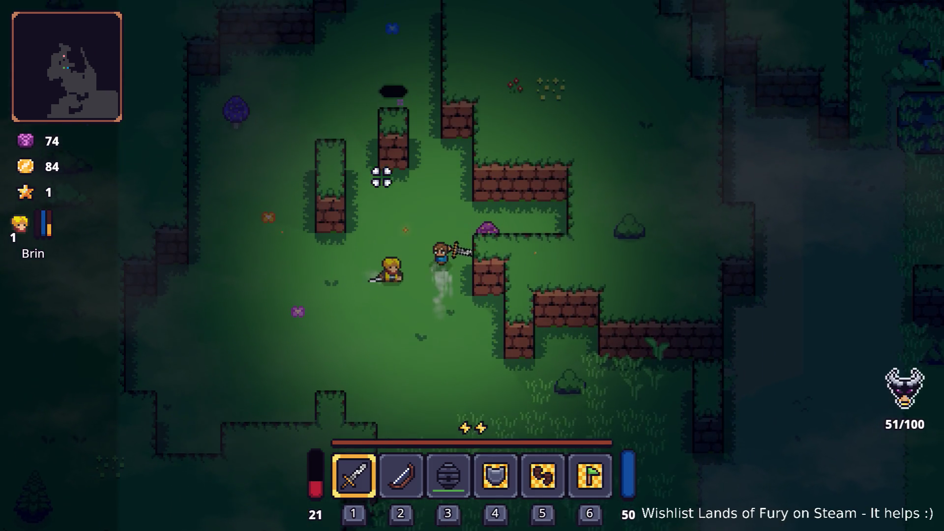
pyautogui.press('w')
pyautogui.press('a')
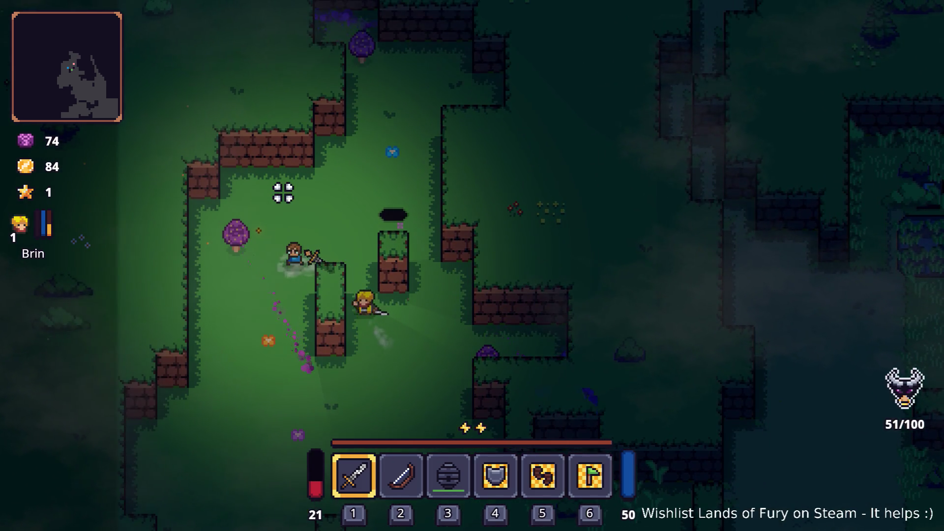
# Pause the game, quit to desktop, and bring up spore_mushroom.png in Aseprite.
pyautogui.press('w')
pyautogui.press('Escape')
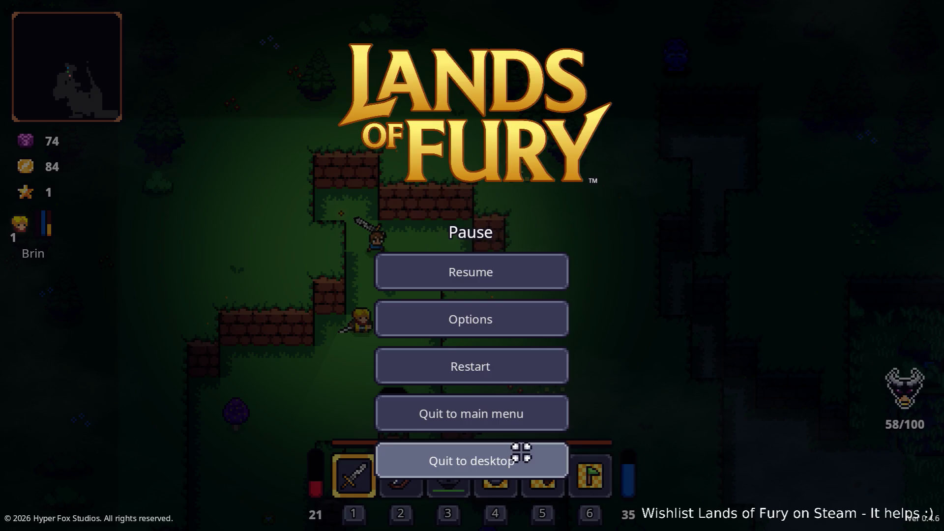
pyautogui.click(521, 452)
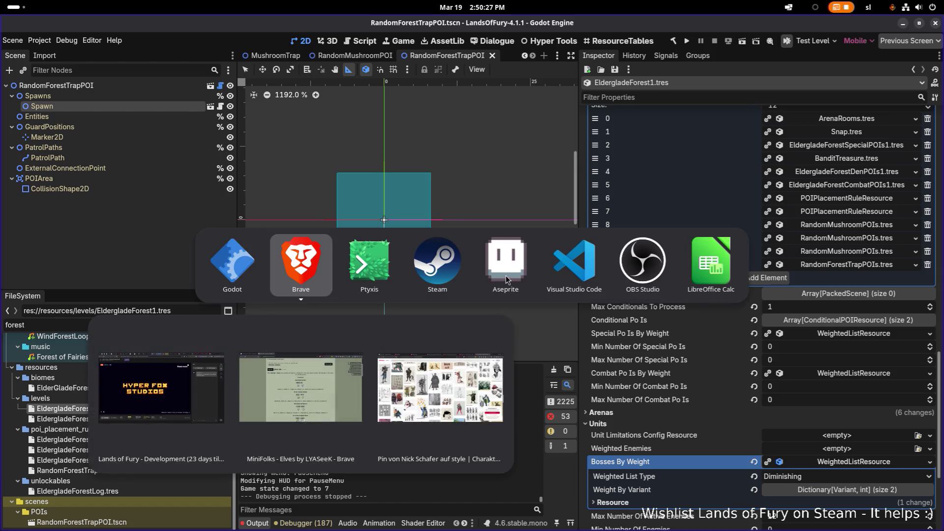
pyautogui.click(504, 275)
pyautogui.scroll(4, 462, 229)
# Recolour several cap pixels by sampling and painting the cap's dark and light purples.
pyautogui.scroll(5, 462, 228)
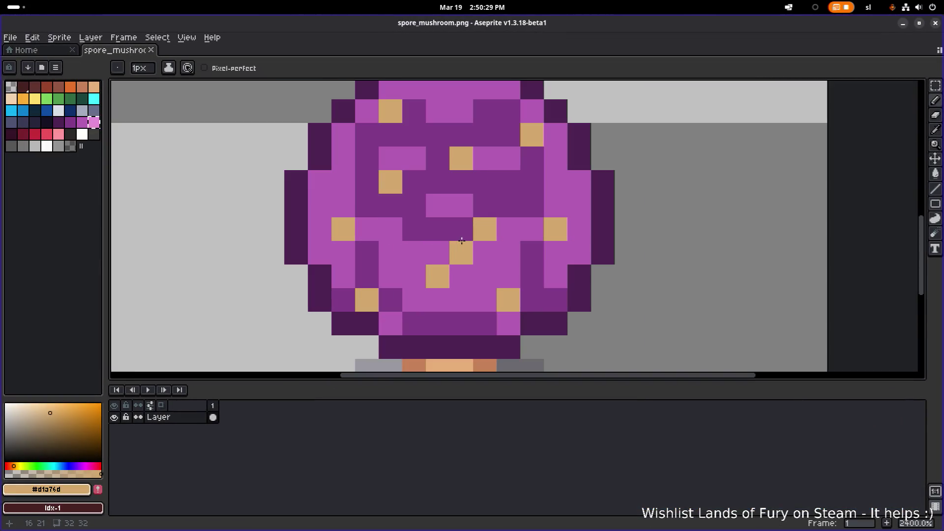
pyautogui.keyDown('alt'); pyautogui.click(457, 226); pyautogui.keyUp('alt')
pyautogui.click(438, 252)
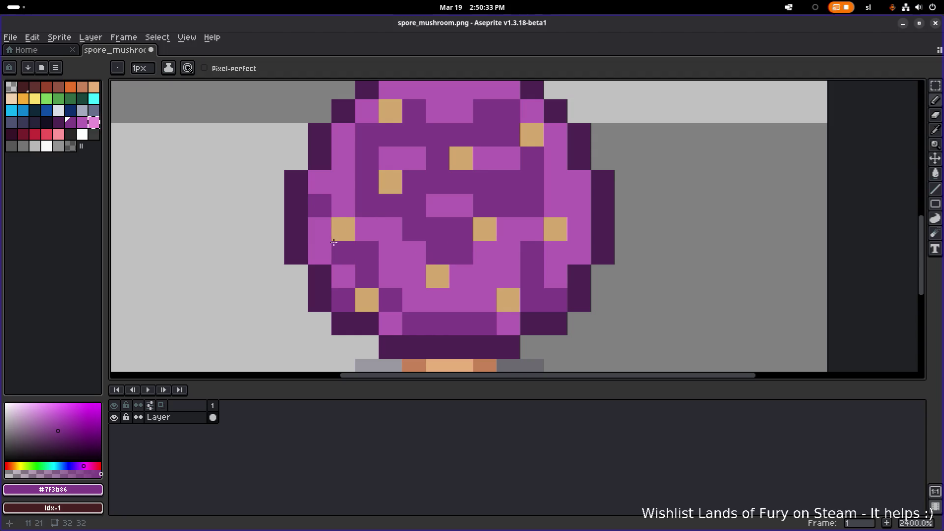
pyautogui.keyDown('alt'); pyautogui.click(337, 186); pyautogui.keyUp('alt')
pyautogui.click(324, 209)
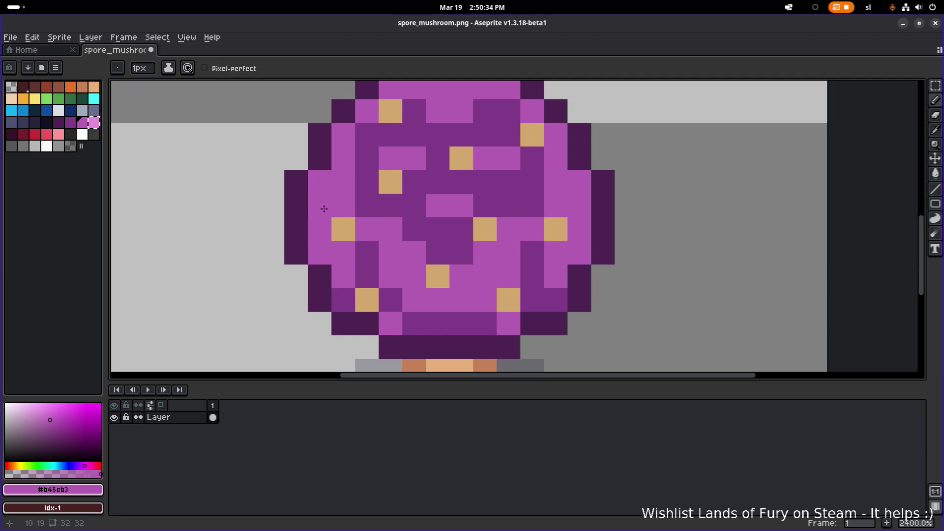
pyautogui.keyDown('alt'); pyautogui.click(371, 270); pyautogui.keyUp('alt')
pyautogui.click(498, 327)
pyautogui.click(320, 253)
pyautogui.click(344, 277)
# Repaint more cap pixels with light purple #b45cb3 and dark purple #7f3b86.
pyautogui.scroll(-3, 569, 257)
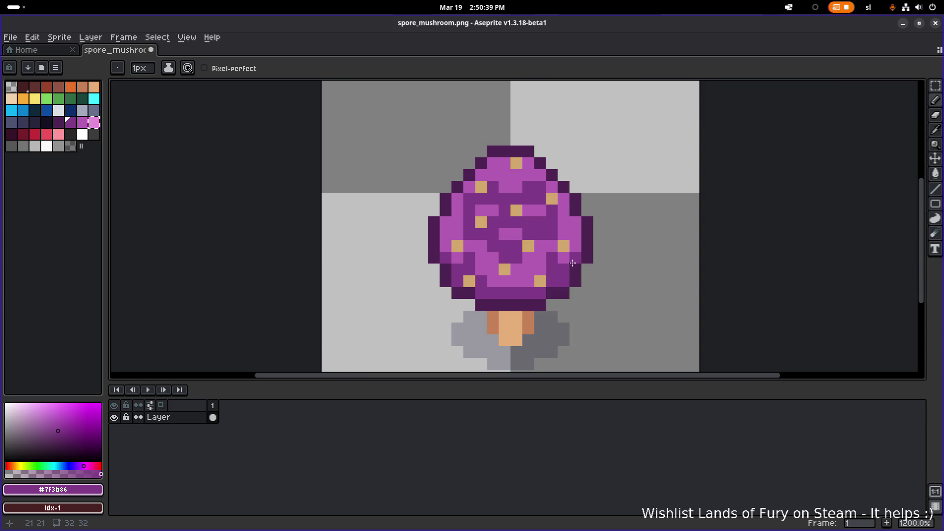
pyautogui.scroll(-2, 519, 302)
pyautogui.scroll(5, 471, 308)
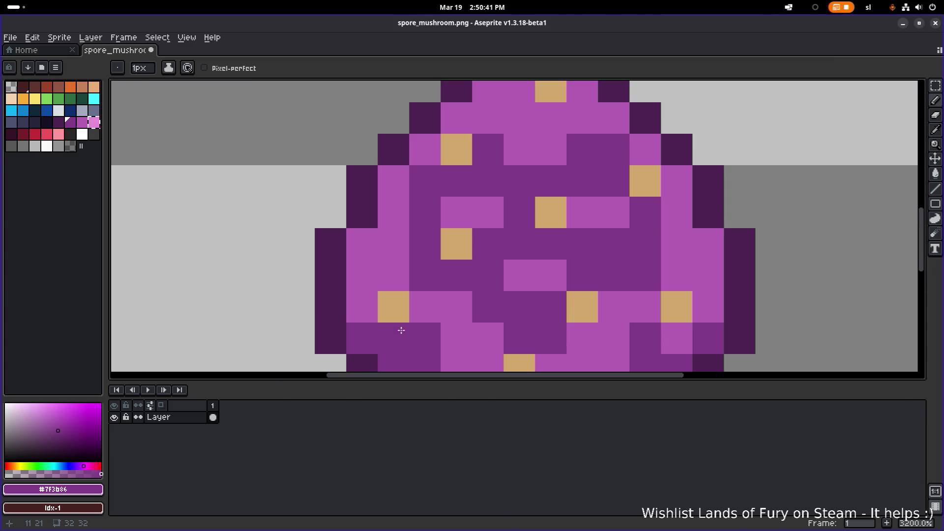
pyautogui.scroll(-5, 492, 330)
pyautogui.scroll(1, 446, 279)
pyautogui.keyDown('alt'); pyautogui.click(425, 291); pyautogui.keyUp('alt')
pyautogui.moveTo(410, 291)
pyautogui.mouseDown()
pyautogui.moveTo(410, 307)
pyautogui.moveTo(430, 321)
pyautogui.mouseUp()
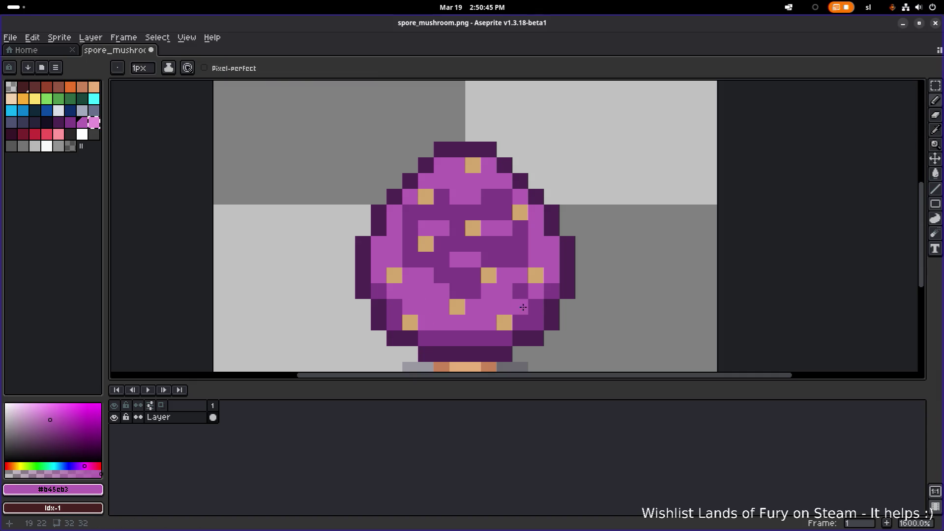
pyautogui.scroll(-1, 550, 287)
pyautogui.scroll(1, 550, 288)
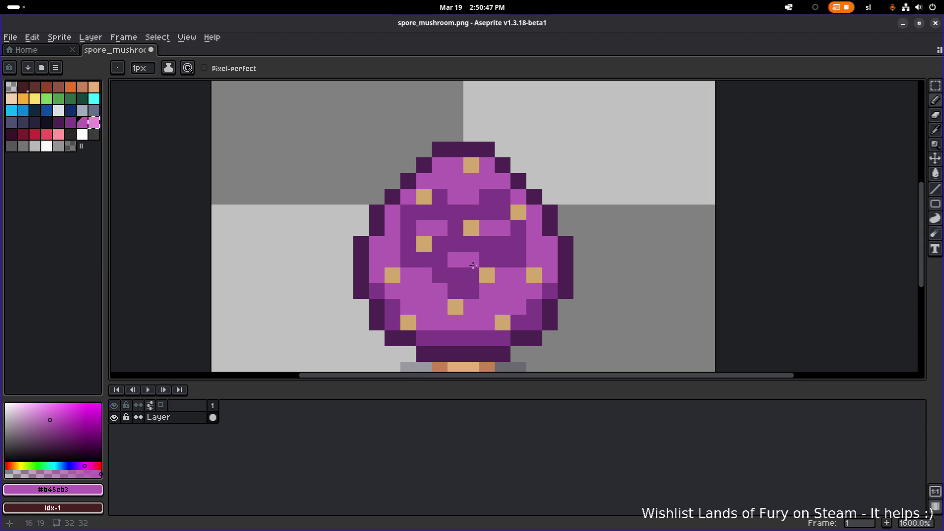
pyautogui.keyDown('alt'); pyautogui.click(464, 276); pyautogui.keyUp('alt')
pyautogui.click(439, 292)
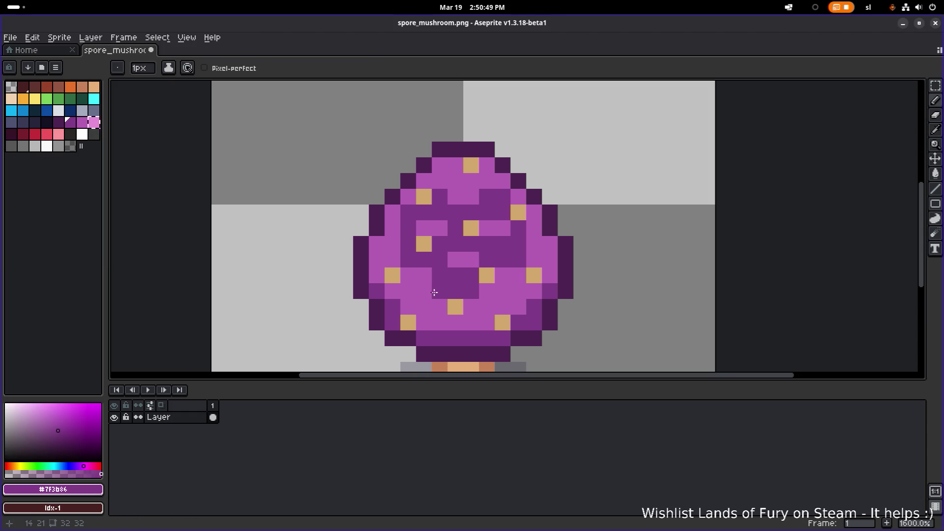
pyautogui.moveTo(424, 276); pyautogui.dragTo(455, 260)
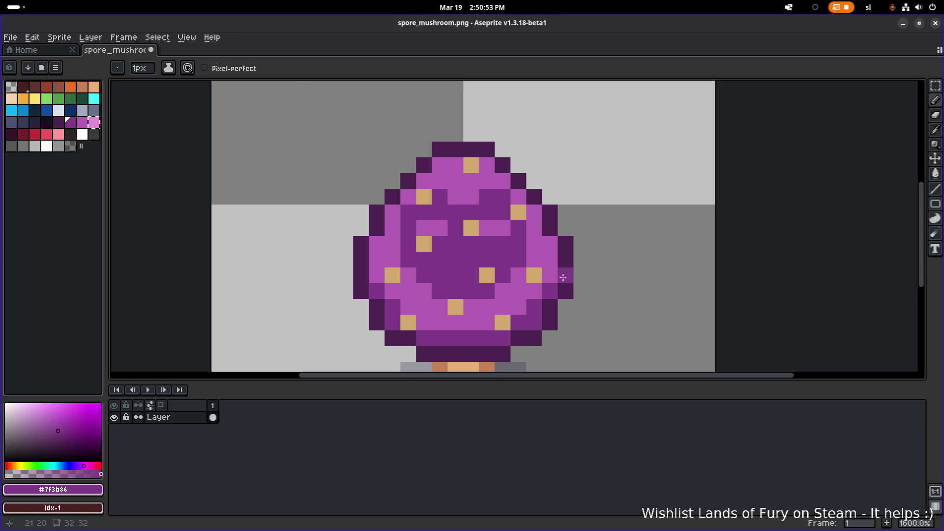
# Cover the four central tan spots on the cap with dark purple.
pyautogui.scroll(-4, 567, 275)
pyautogui.scroll(7, 543, 264)
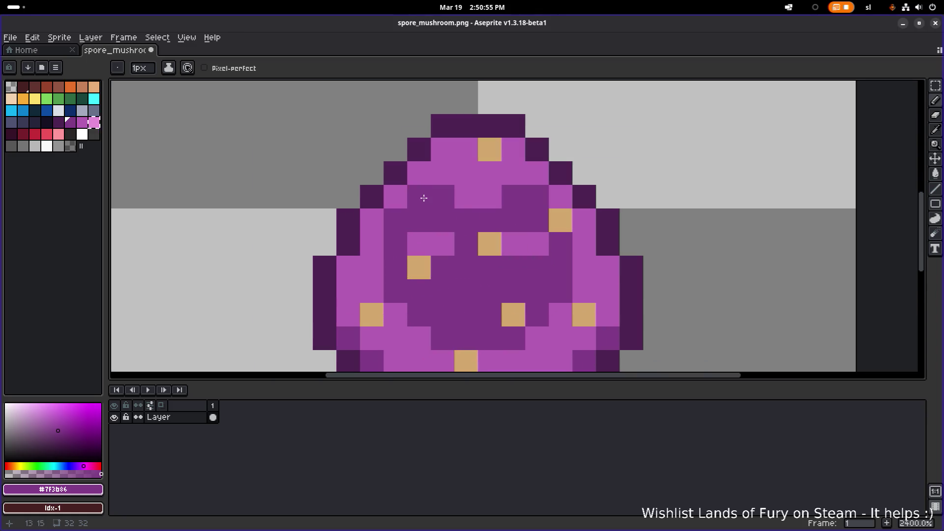
pyautogui.click(493, 248)
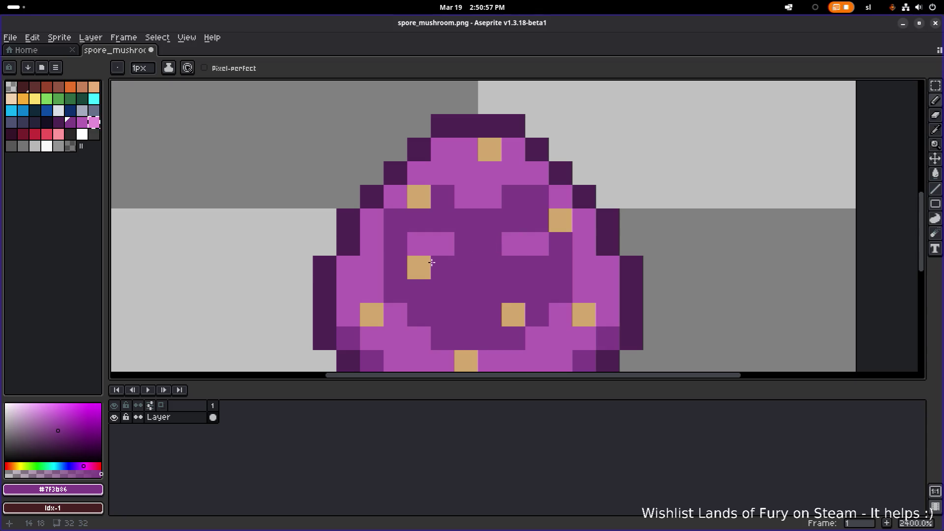
pyautogui.click(426, 268)
pyautogui.click(520, 309)
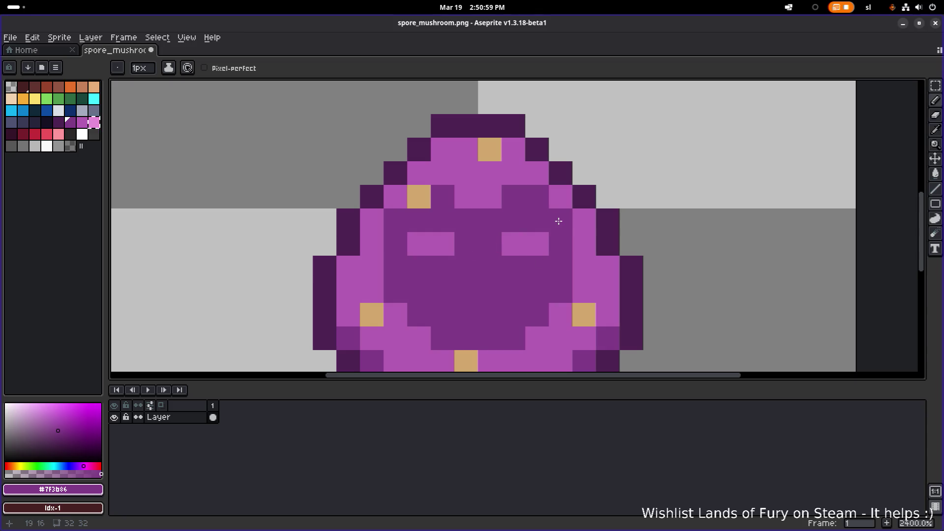
pyautogui.click(419, 197)
pyautogui.scroll(-6, 467, 212)
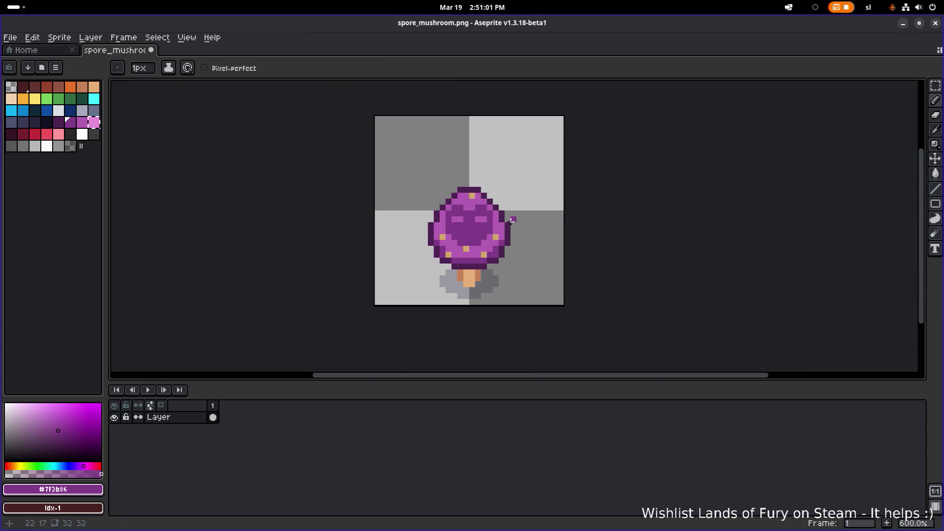
pyautogui.scroll(6, 484, 230)
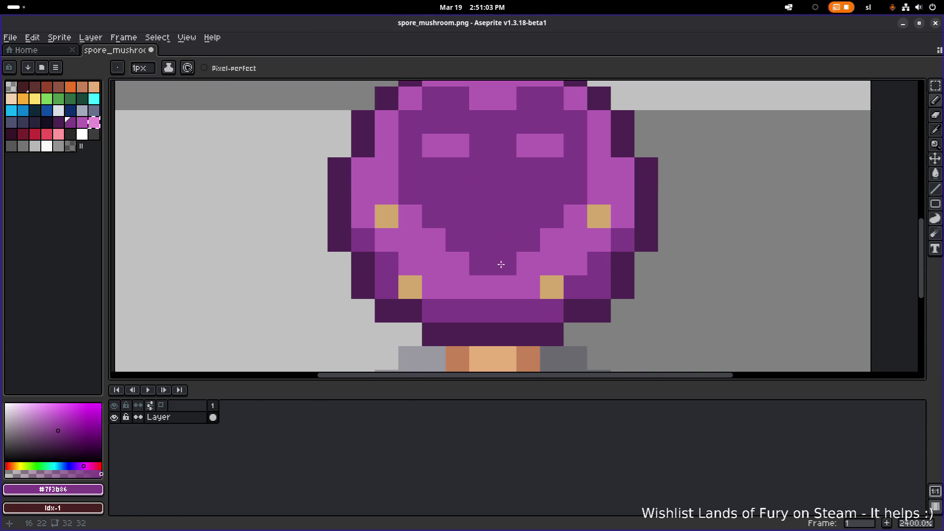
pyautogui.scroll(-7, 567, 273)
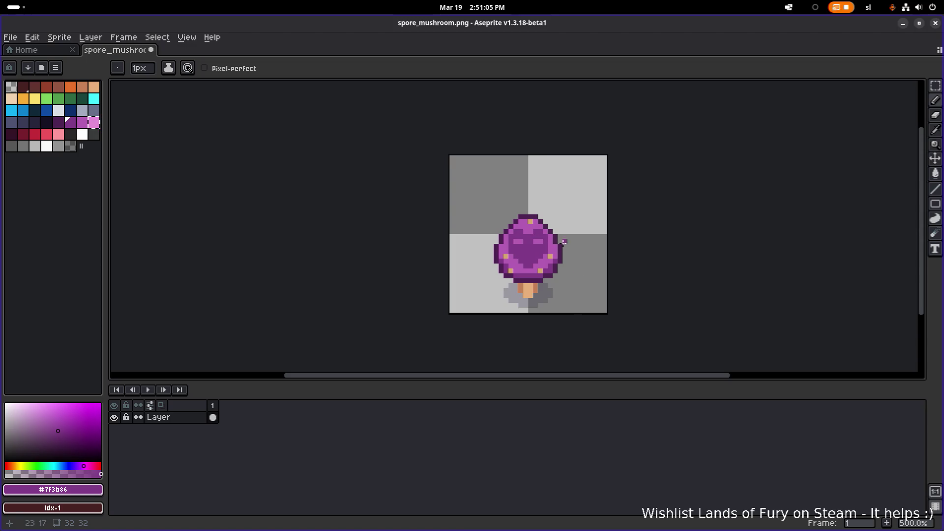
pyautogui.scroll(4, 563, 241)
# Undo the last pencil strokes to bring back the tan spots, then return to the Pencil.
pyautogui.press('v')
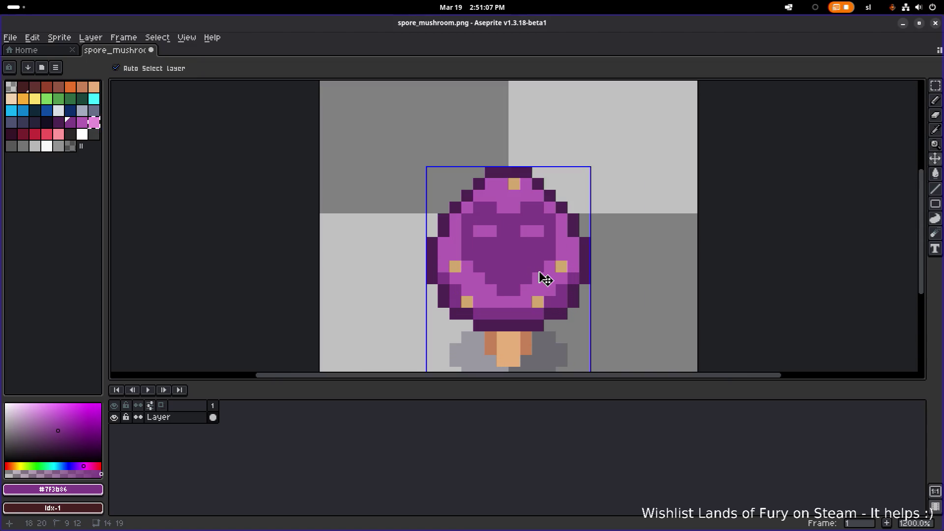
pyautogui.hotkey('ctrl', 'z')
pyautogui.hotkey('ctrl', 'z')
pyautogui.hotkey('ctrl', 'z')
pyautogui.hotkey('ctrl', 'z')
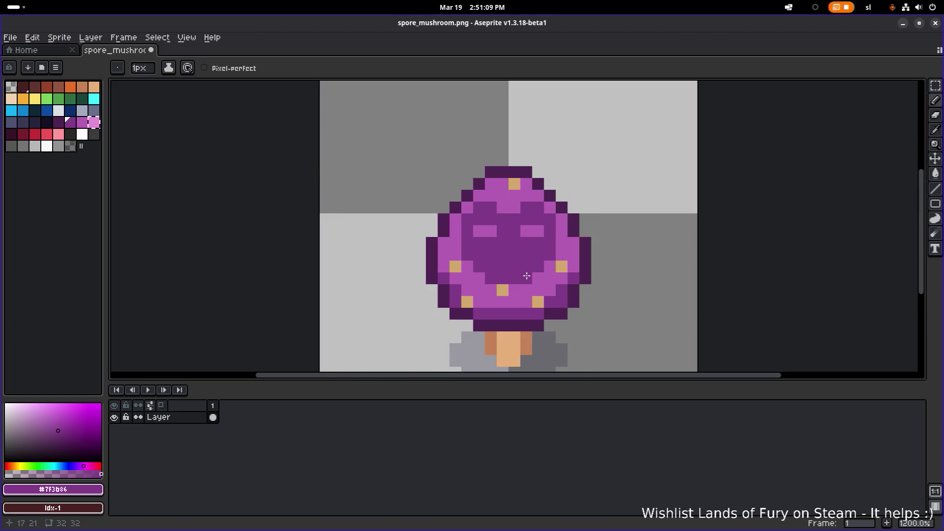
pyautogui.hotkey('ctrl', 'z')
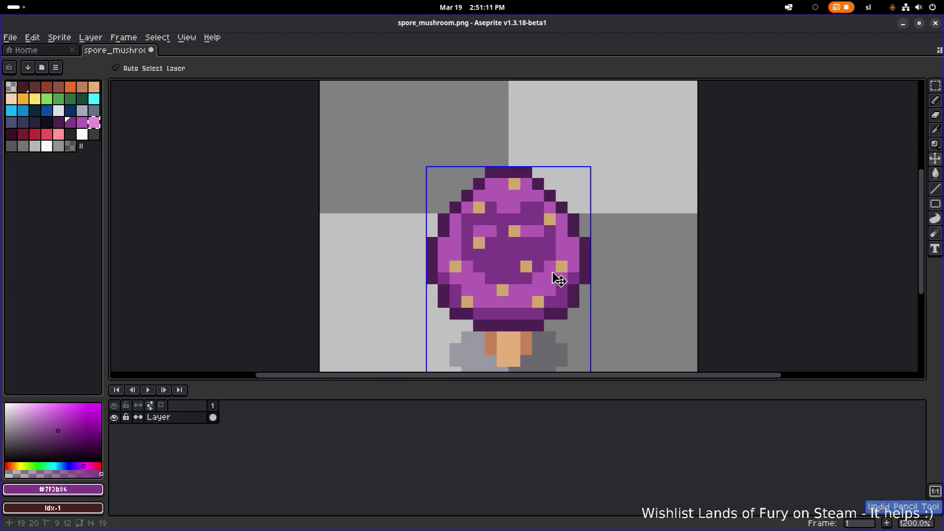
pyautogui.scroll(3, 511, 254)
pyautogui.press('b')
# Pick light purple #b45cb3 and repaint dark pixels across the cap's centre and lower area.
pyautogui.keyDown('alt'); pyautogui.click(474, 205); pyautogui.keyUp('alt')
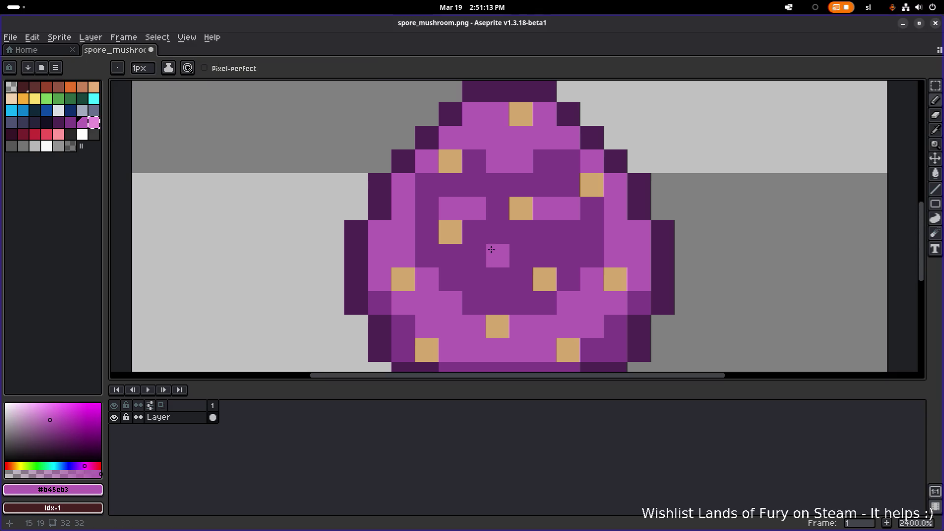
pyautogui.click(479, 258)
pyautogui.moveTo(472, 278); pyautogui.dragTo(451, 276)
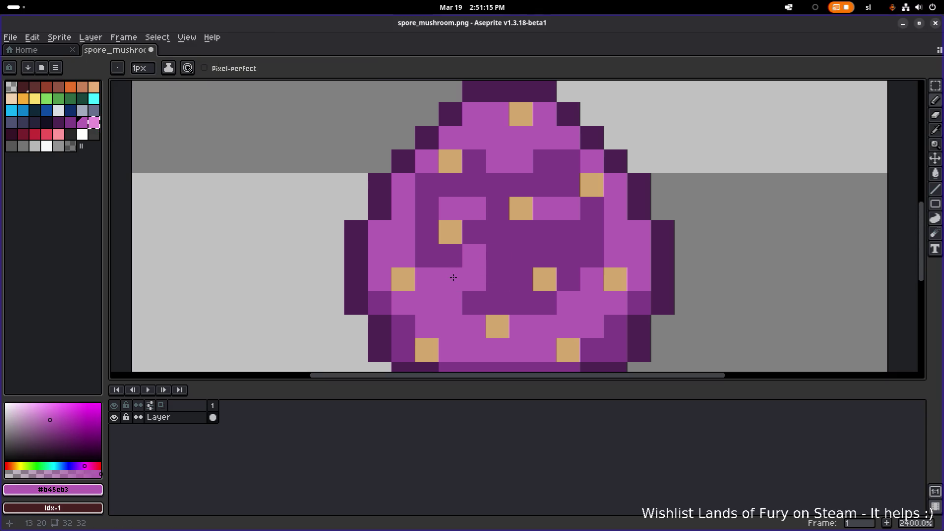
pyautogui.click(521, 256)
pyautogui.click(498, 233)
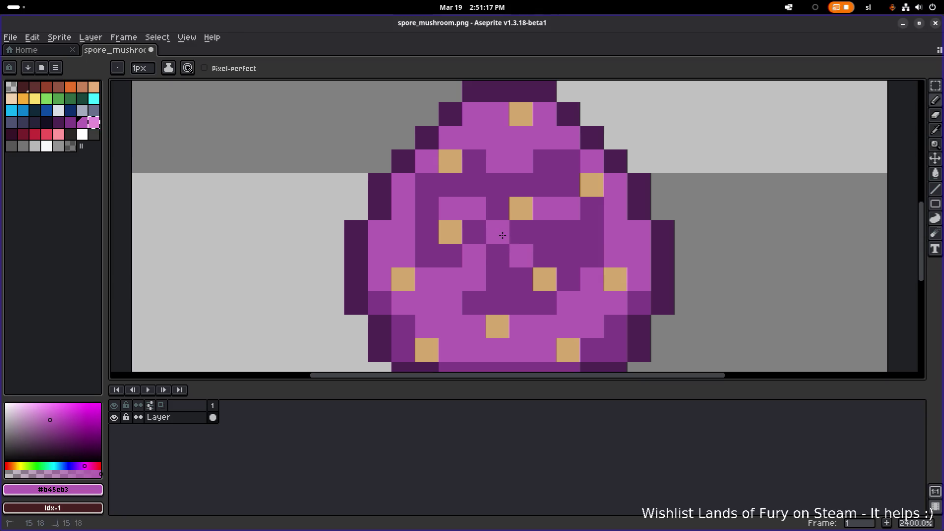
pyautogui.click(505, 253)
pyautogui.click(545, 234)
pyautogui.click(497, 279)
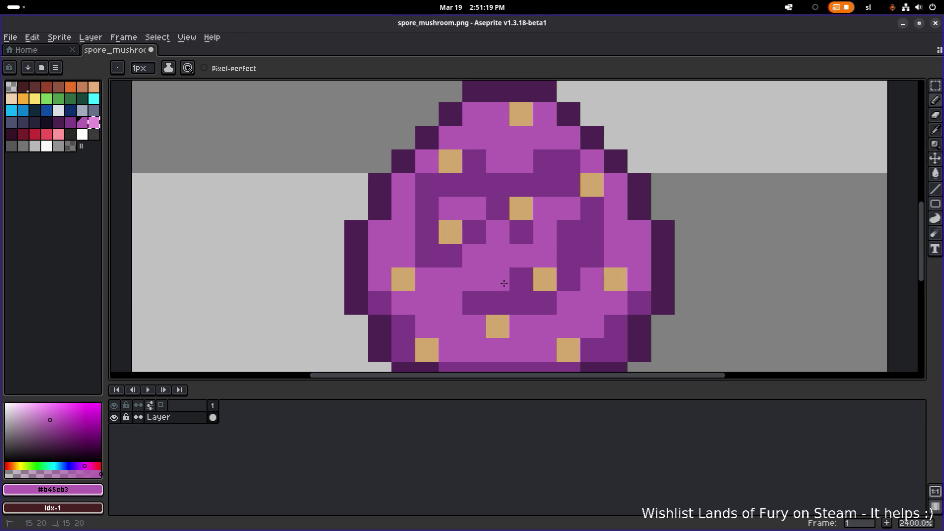
pyautogui.moveTo(521, 278); pyautogui.dragTo(517, 298)
pyautogui.click(497, 302)
pyautogui.click(573, 235)
pyautogui.click(567, 251)
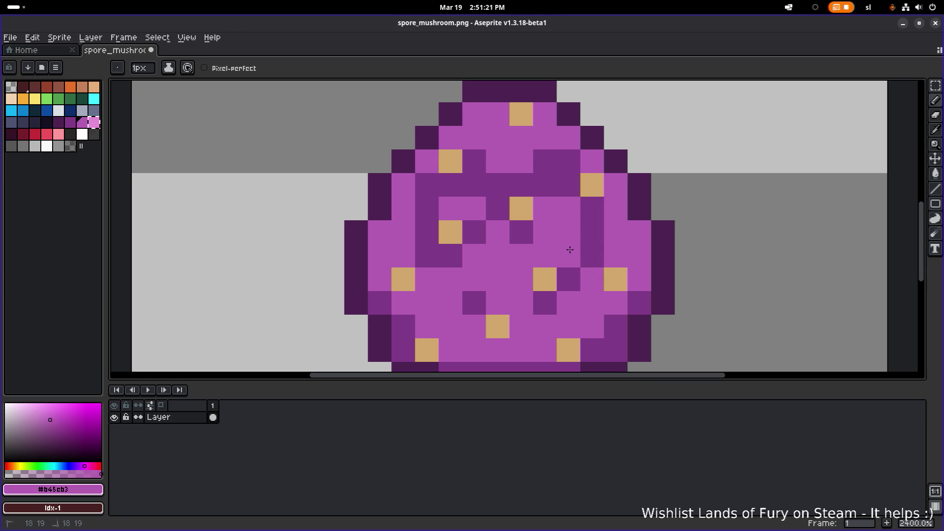
# Repaint the dark pixels near the cap's top, upper left and left side light purple.
pyautogui.click(546, 195)
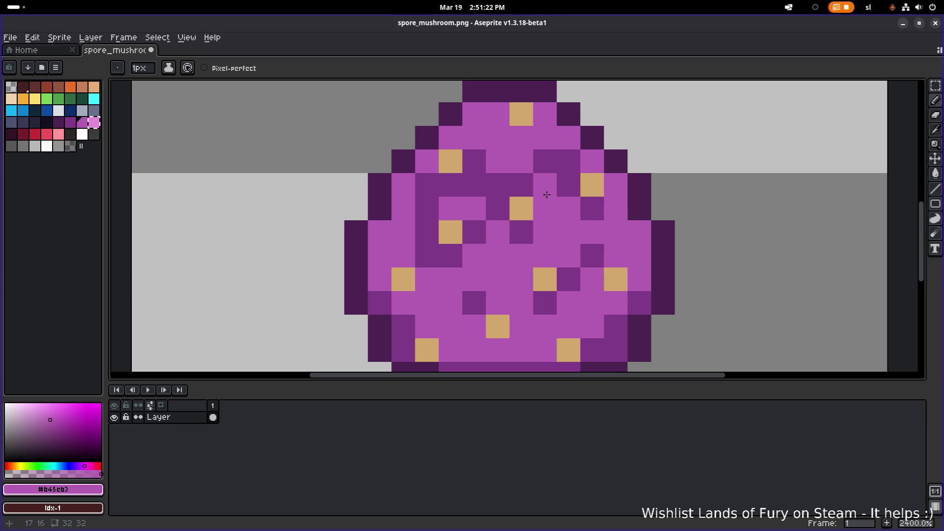
pyautogui.click(565, 165)
pyautogui.click(563, 183)
pyautogui.click(499, 186)
pyautogui.click(474, 186)
pyautogui.click(473, 162)
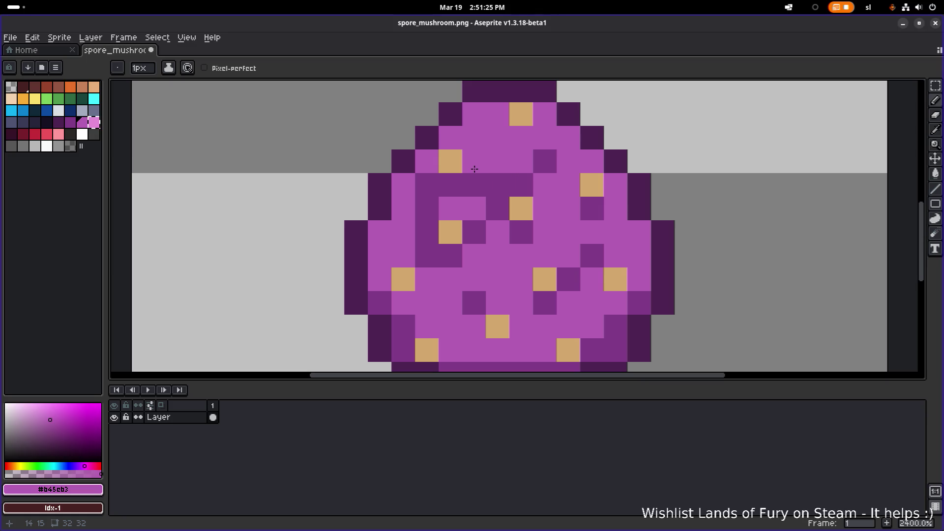
pyautogui.click(427, 185)
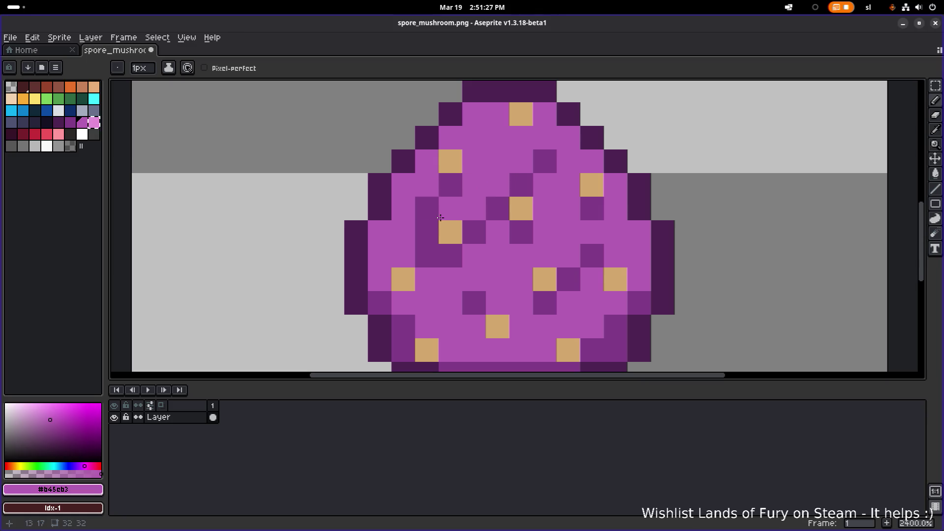
pyautogui.click(427, 209)
pyautogui.click(427, 232)
pyautogui.click(429, 252)
pyautogui.scroll(-2, 535, 233)
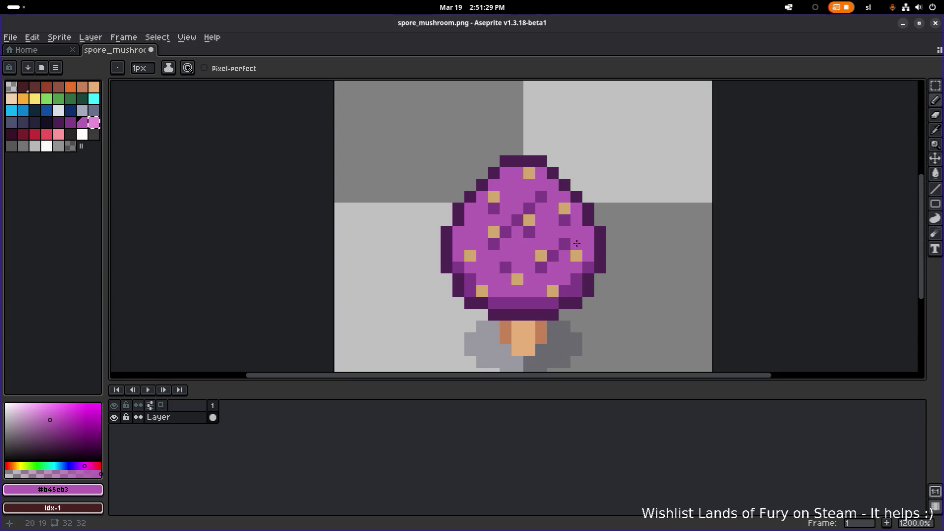
# Lighten a diagonal line of dark cap pixels and two on the right to light purple.
pyautogui.scroll(2, 511, 231)
pyautogui.click(504, 231)
pyautogui.click(511, 217)
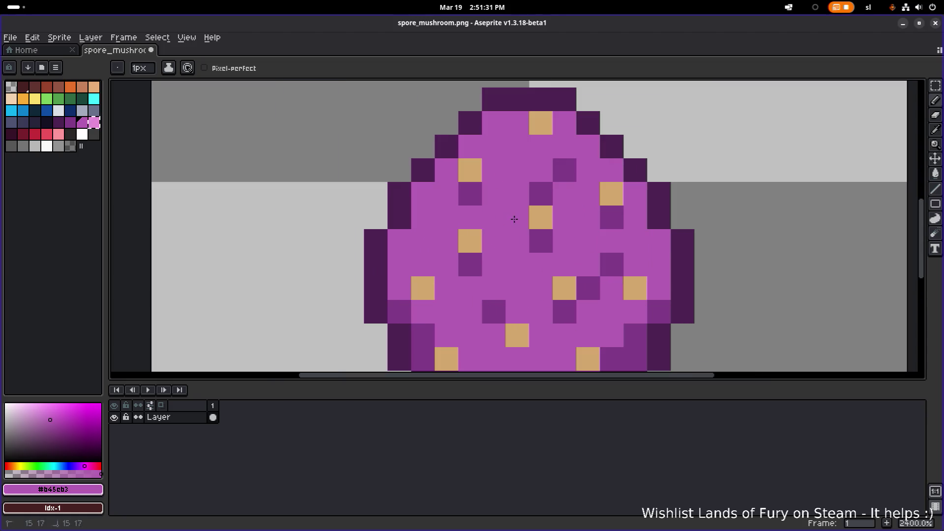
pyautogui.click(541, 193)
pyautogui.click(560, 172)
pyautogui.press('alt')
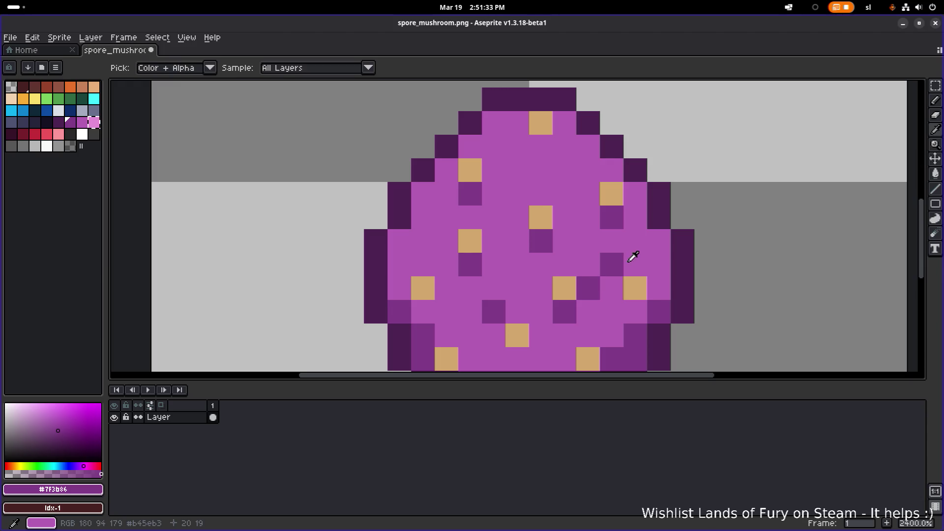
pyautogui.click(612, 265)
pyautogui.click(589, 288)
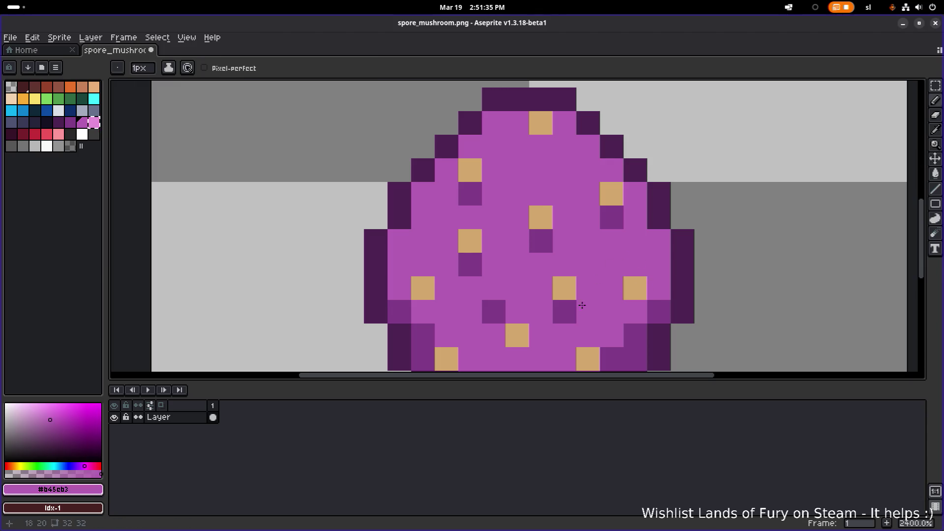
# Paint two cap pixels dark purple #7f3b86, then restore one to light purple #b45cb3.
pyautogui.keyDown('alt'); pyautogui.click(499, 324); pyautogui.keyUp('alt')
pyautogui.click(518, 359)
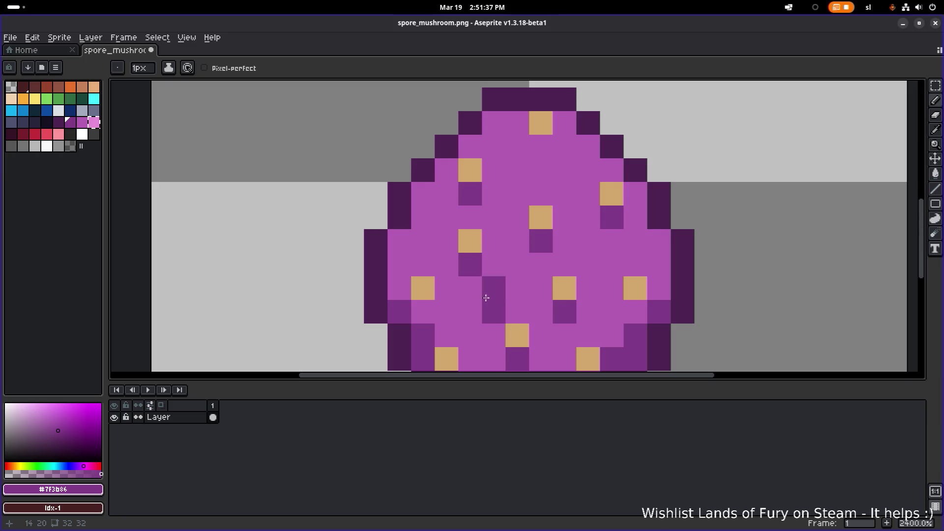
pyautogui.click(423, 288)
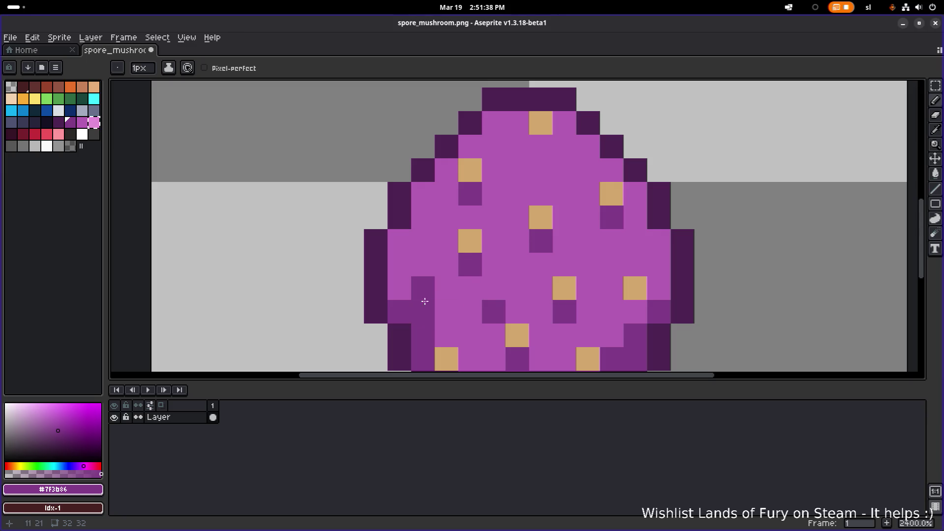
pyautogui.keyDown('alt'); pyautogui.click(632, 308); pyautogui.keyUp('alt')
pyautogui.click(422, 286)
# Add tan #d1a76d spore dots on the left cap and in the cap's middle.
pyautogui.keyDown('alt'); pyautogui.click(639, 286); pyautogui.keyUp('alt')
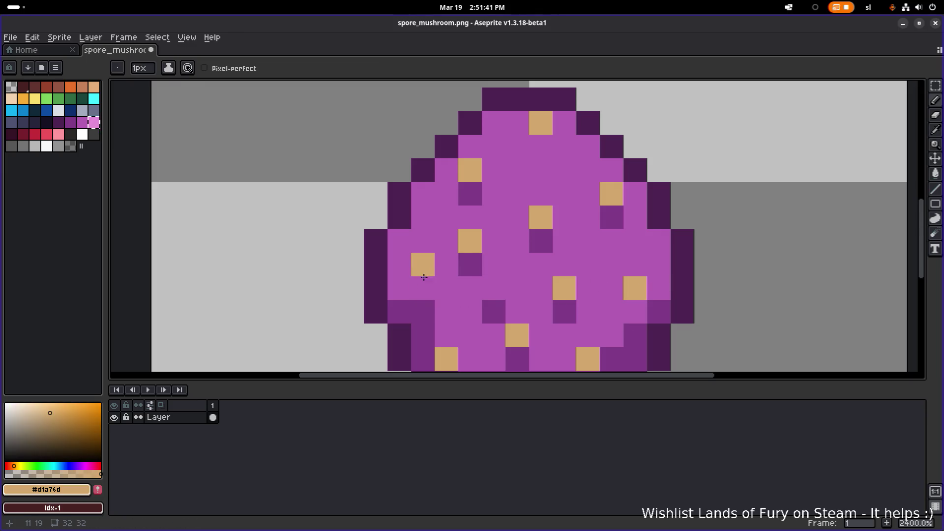
pyautogui.click(422, 289)
pyautogui.click(421, 314)
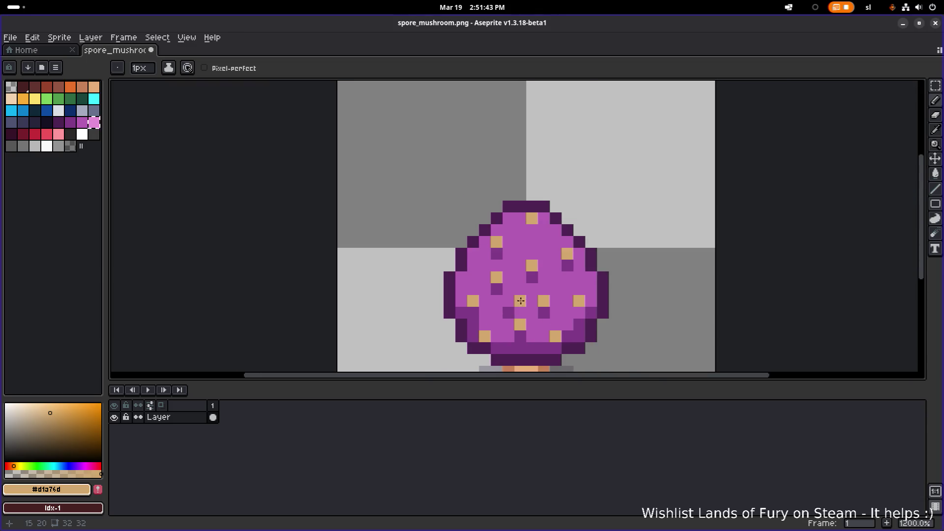
pyautogui.scroll(-3, 519, 300)
pyautogui.scroll(1, 568, 287)
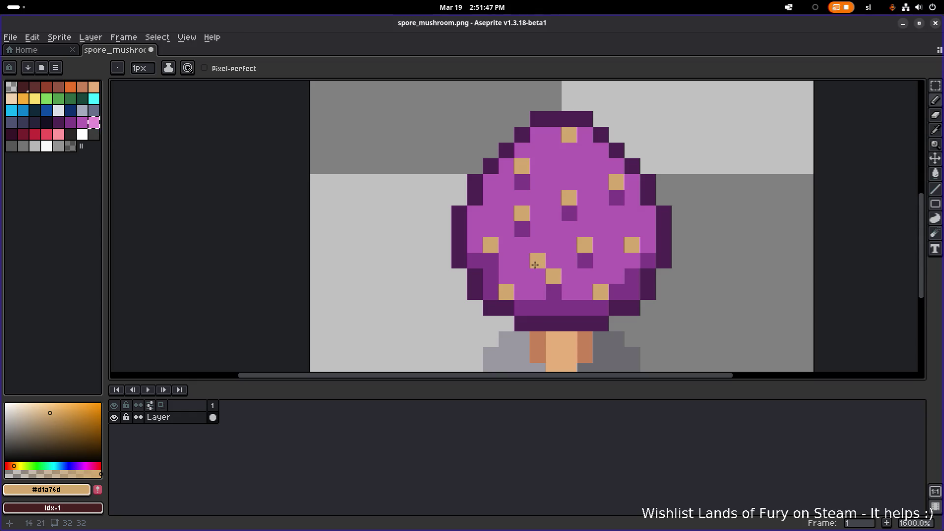
pyautogui.click(537, 245)
pyautogui.scroll(-3, 563, 244)
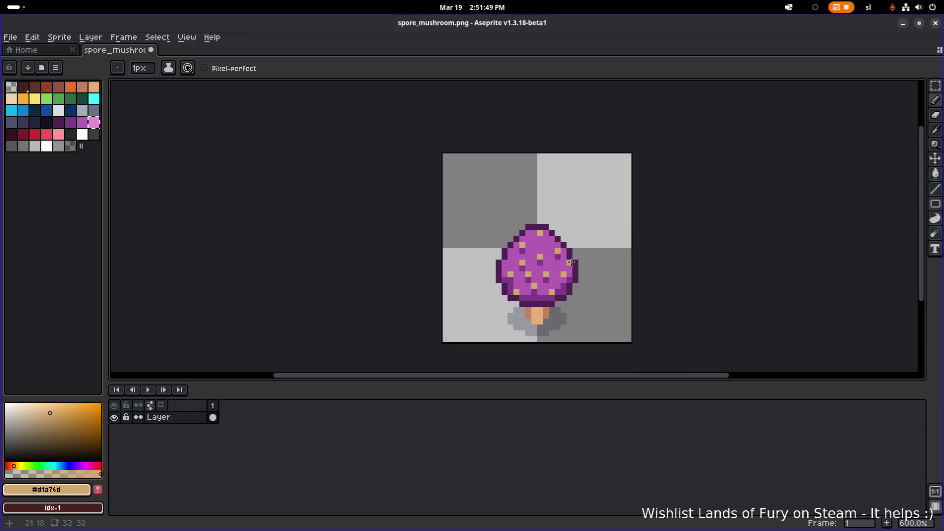
pyautogui.scroll(4, 546, 263)
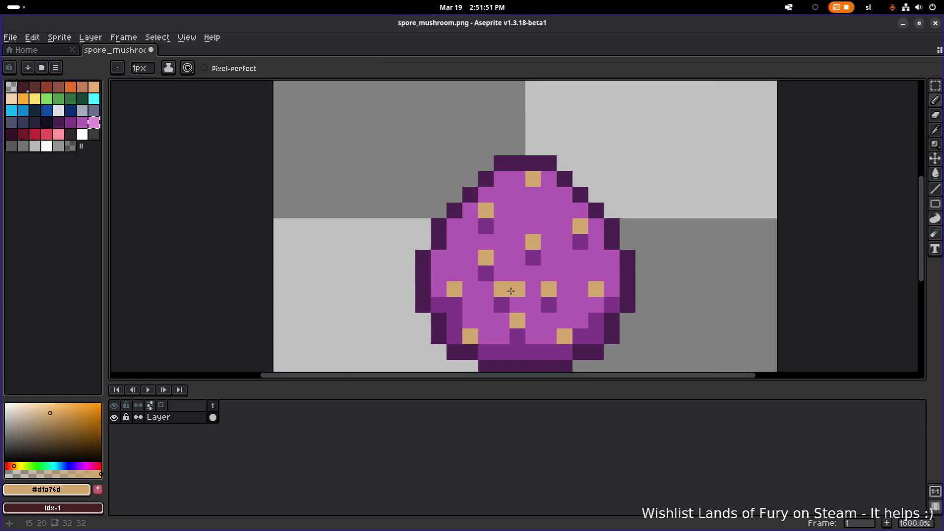
# Scatter dark purple #7f3b86 texture pixels across the middle and upper cap.
pyautogui.keyDown('alt'); pyautogui.click(520, 293); pyautogui.keyUp('alt')
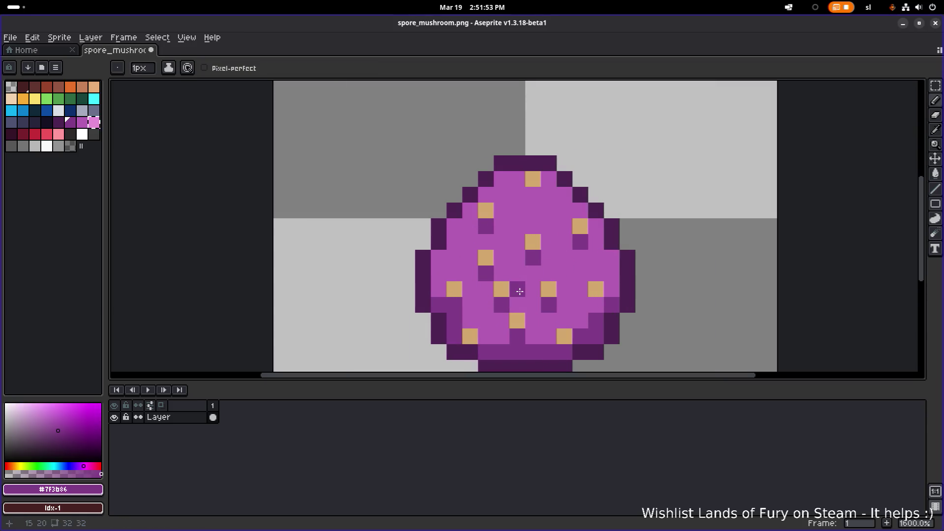
pyautogui.click(470, 258)
pyautogui.click(486, 242)
pyautogui.click(517, 244)
pyautogui.click(549, 242)
pyautogui.click(533, 226)
pyautogui.click(502, 211)
pyautogui.click(486, 195)
pyautogui.click(533, 195)
pyautogui.click(517, 179)
pyautogui.click(549, 179)
pyautogui.click(564, 194)
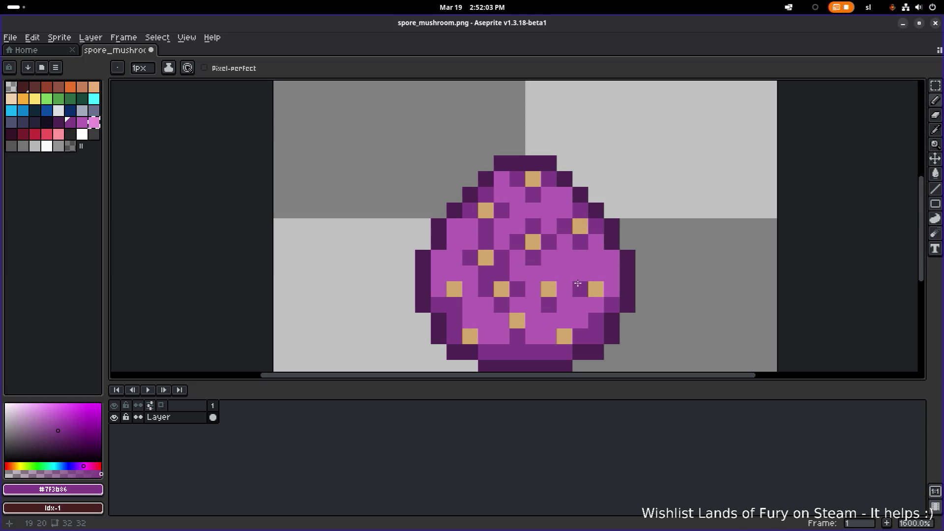
# Add dark purple texture pixels to the lower cap.
pyautogui.click(596, 305)
pyautogui.click(596, 272)
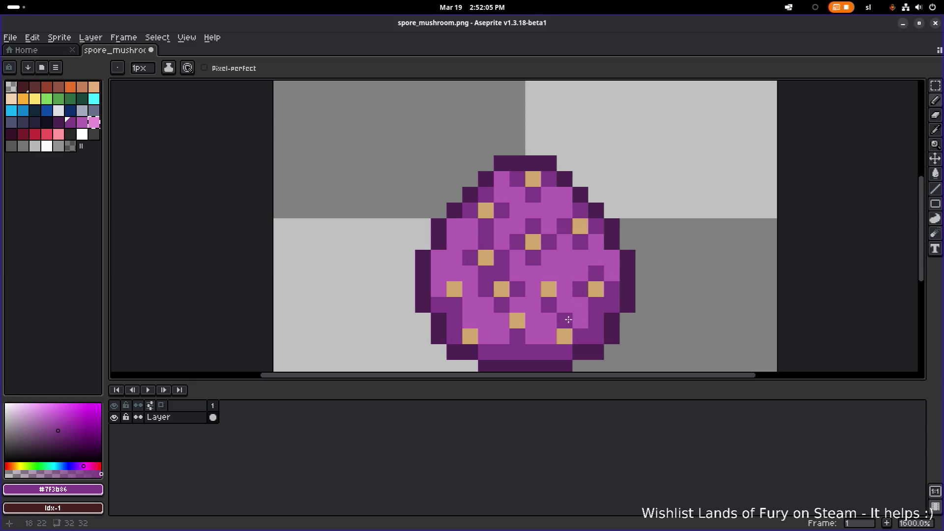
pyautogui.click(565, 323)
pyautogui.click(533, 289)
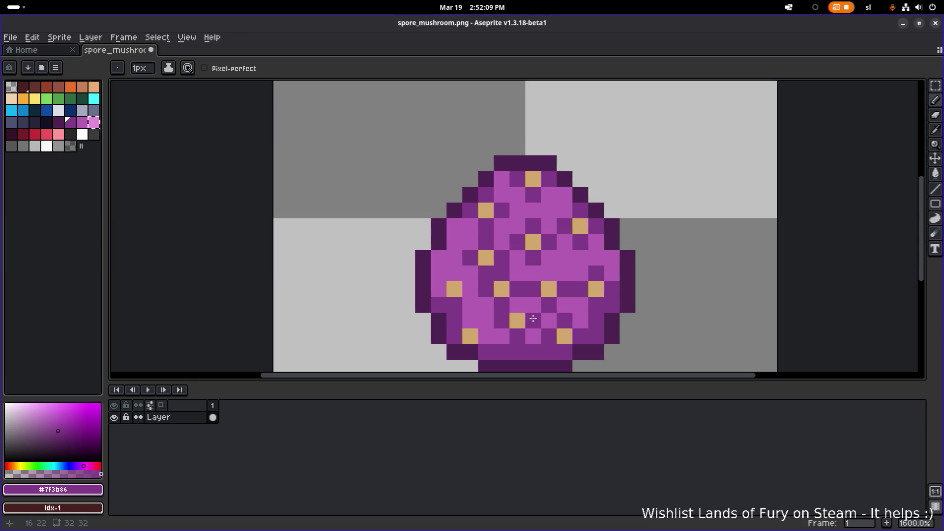
pyautogui.scroll(-6, 553, 310)
pyautogui.scroll(2, 556, 311)
pyautogui.scroll(3, 558, 312)
pyautogui.scroll(-4, 564, 315)
pyautogui.scroll(5, 564, 315)
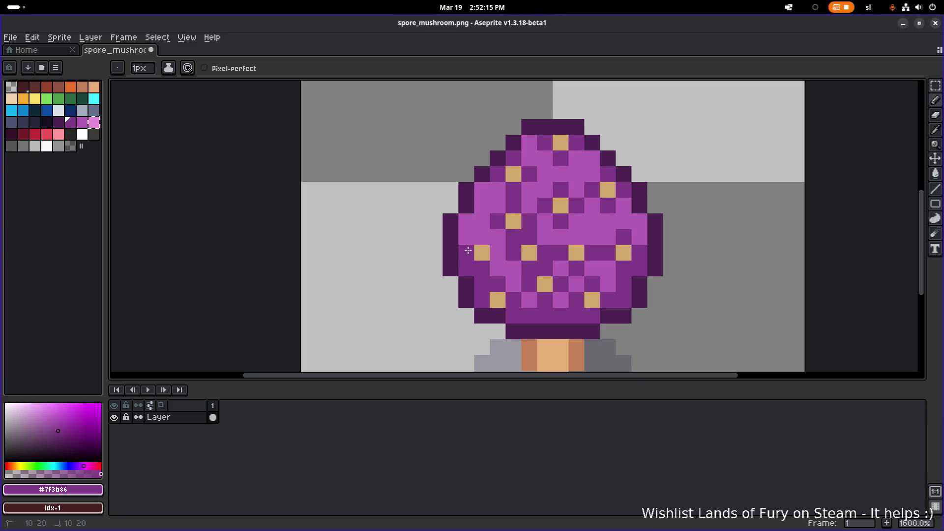
pyautogui.scroll(-6, 570, 262)
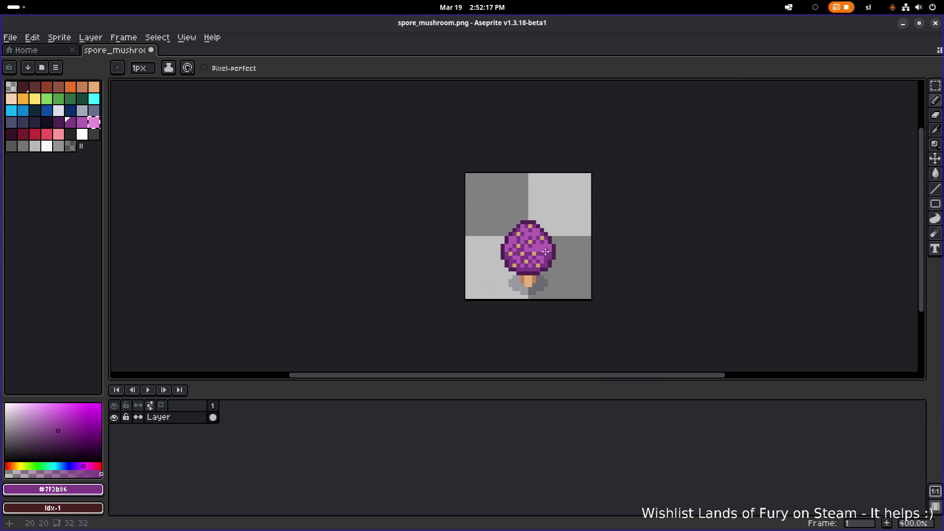
pyautogui.scroll(8, 546, 251)
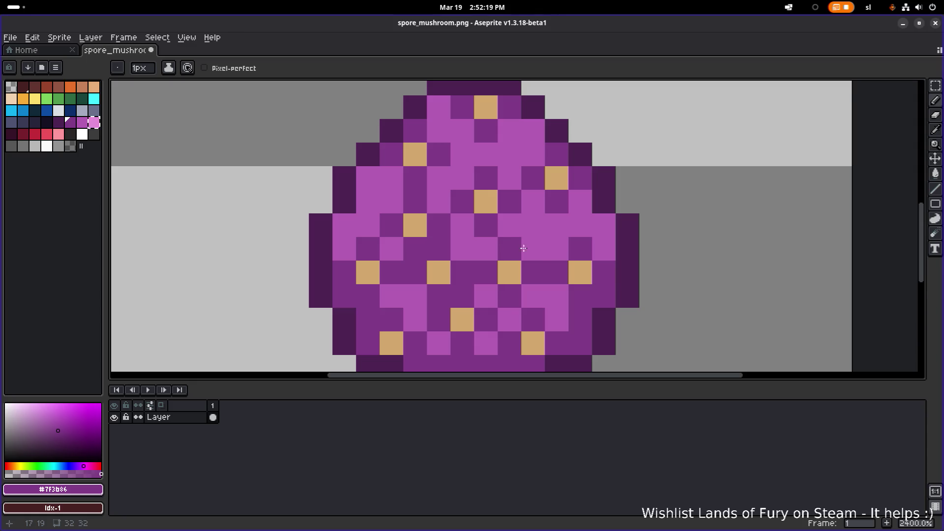
pyautogui.scroll(-8, 524, 249)
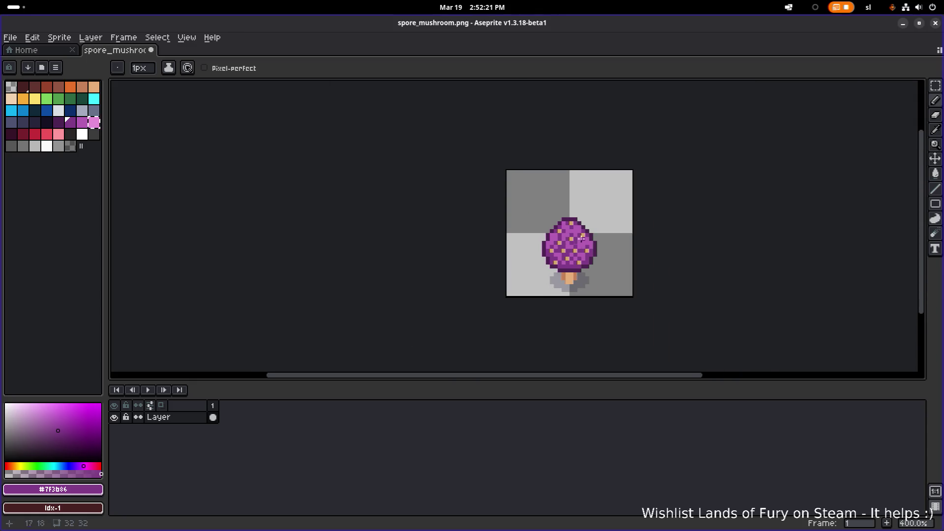
pyautogui.scroll(-2, 582, 239)
pyautogui.scroll(4, 604, 238)
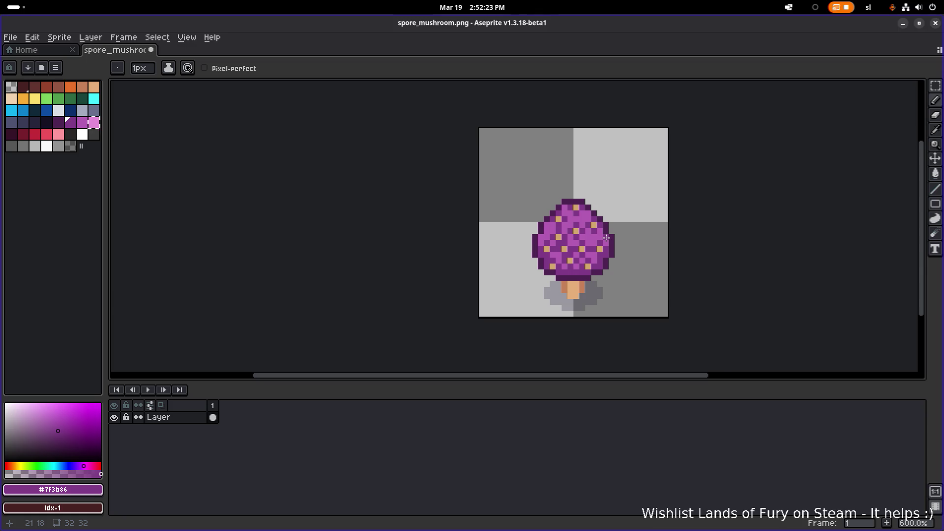
pyautogui.scroll(3, 606, 238)
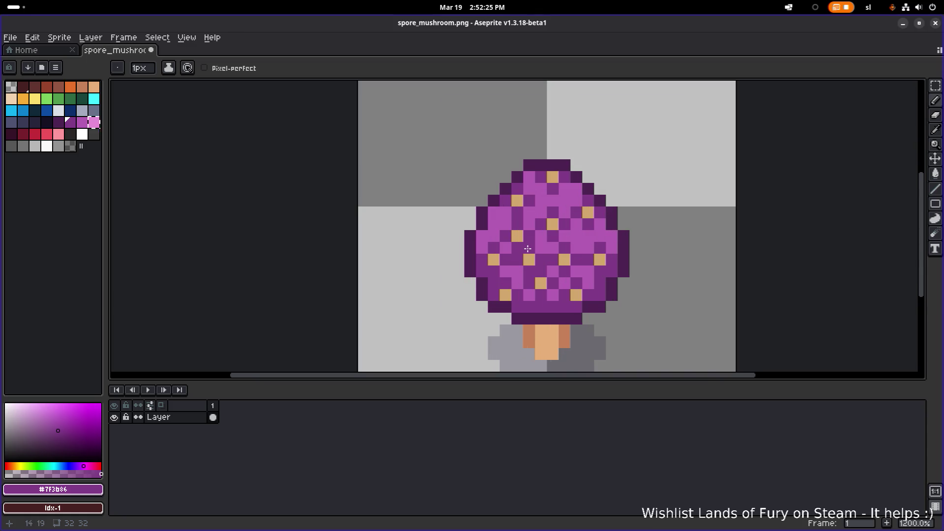
# Sample the tan spore colour, then take dark purple #7f3b86 back from the cap.
pyautogui.keyDown('alt'); pyautogui.click(581, 243); pyautogui.keyUp('alt')
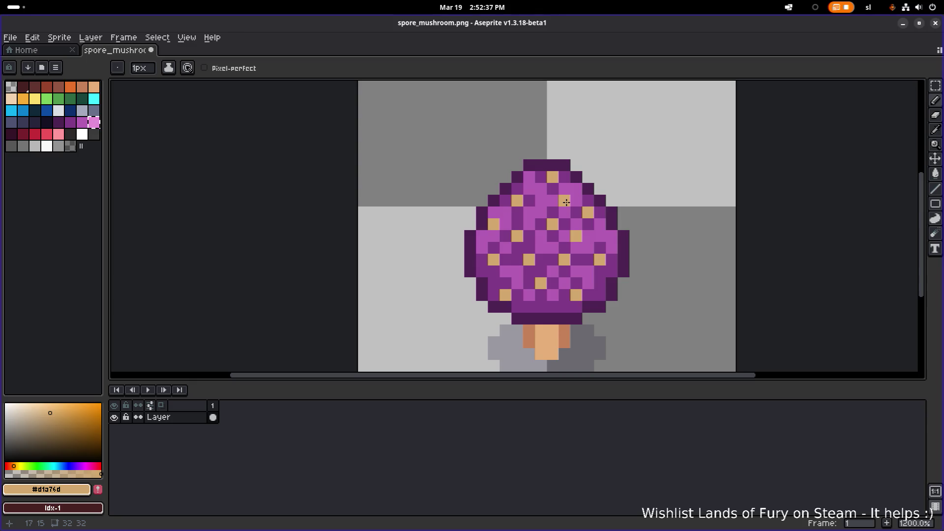
pyautogui.press('i')
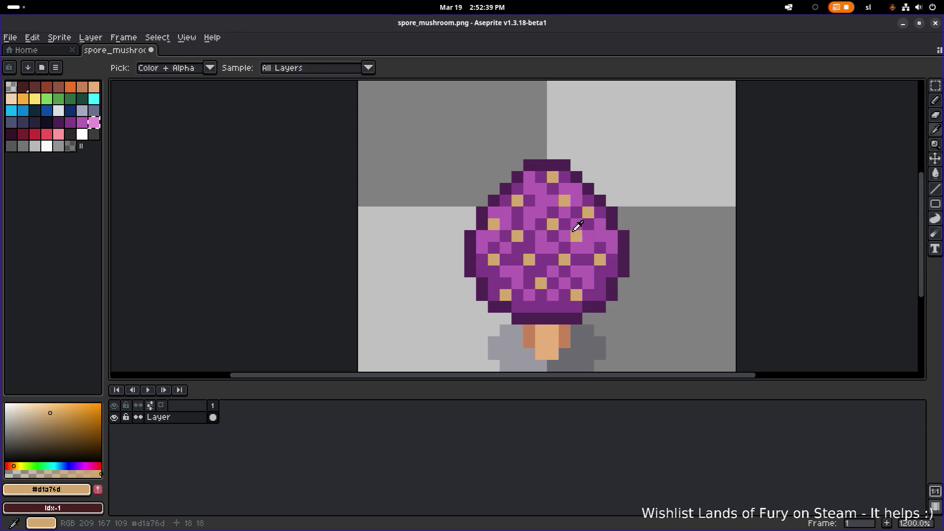
pyautogui.keyDown('alt'); pyautogui.click(569, 239); pyautogui.keyUp('alt')
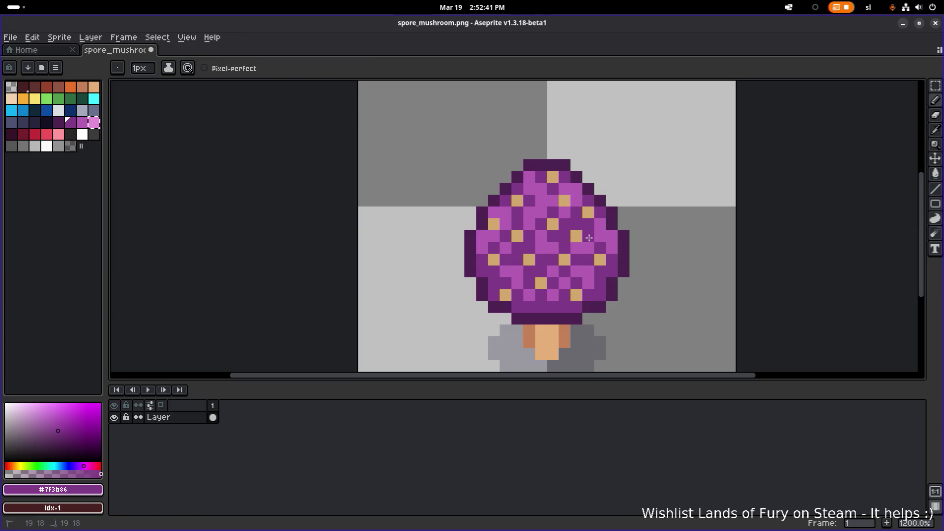
pyautogui.scroll(-4, 589, 238)
pyautogui.scroll(4, 622, 249)
pyautogui.scroll(-2, 623, 249)
pyautogui.scroll(2, 623, 249)
pyautogui.hotkey('ctrl', 'z')
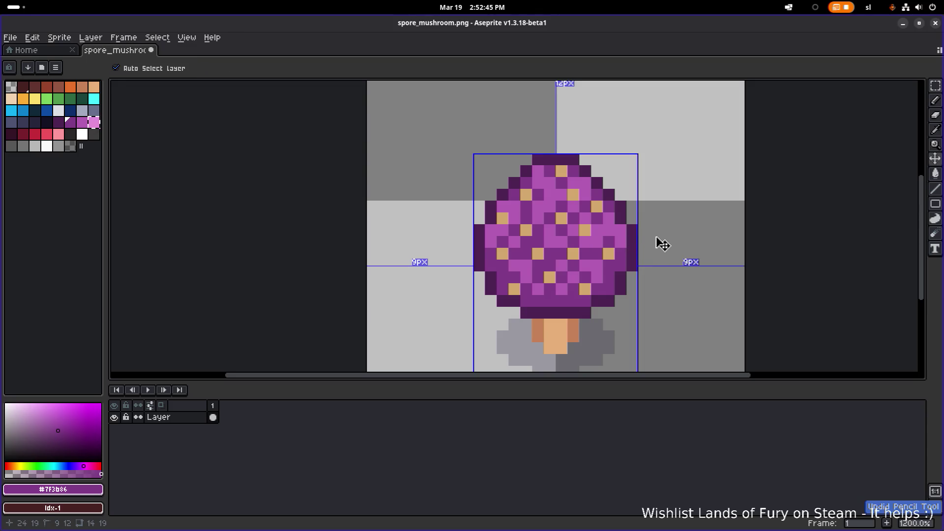
pyautogui.hotkey('ctrl', 'y')
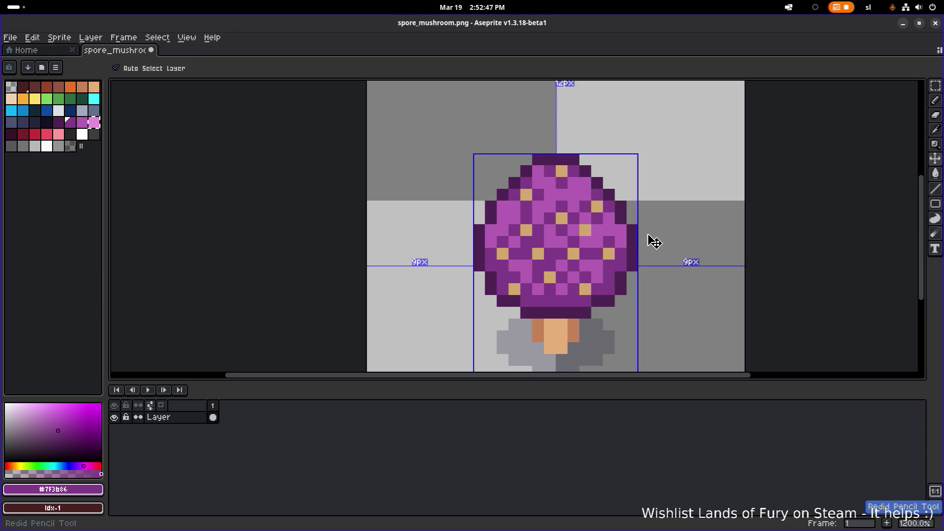
pyautogui.scroll(-5, 644, 237)
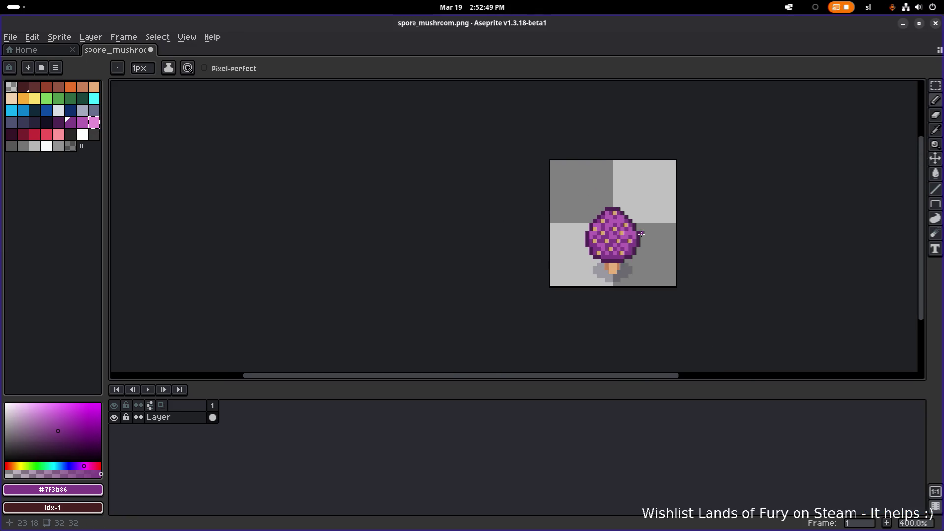
pyautogui.scroll(3, 635, 233)
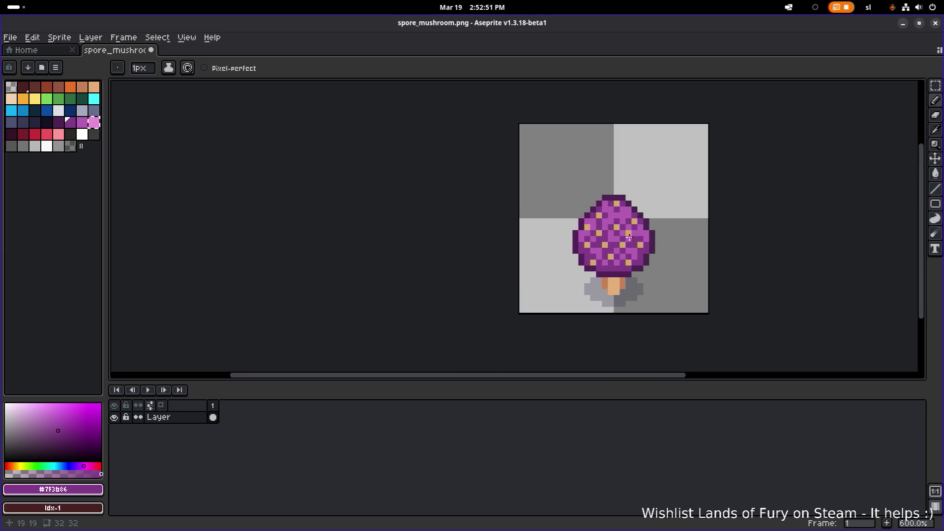
pyautogui.scroll(3, 591, 241)
# Pick light magenta #b45cb3 and repaint five dark cap pixels with it.
pyautogui.keyDown('alt'); pyautogui.click(626, 226); pyautogui.keyUp('alt')
pyautogui.click(598, 230)
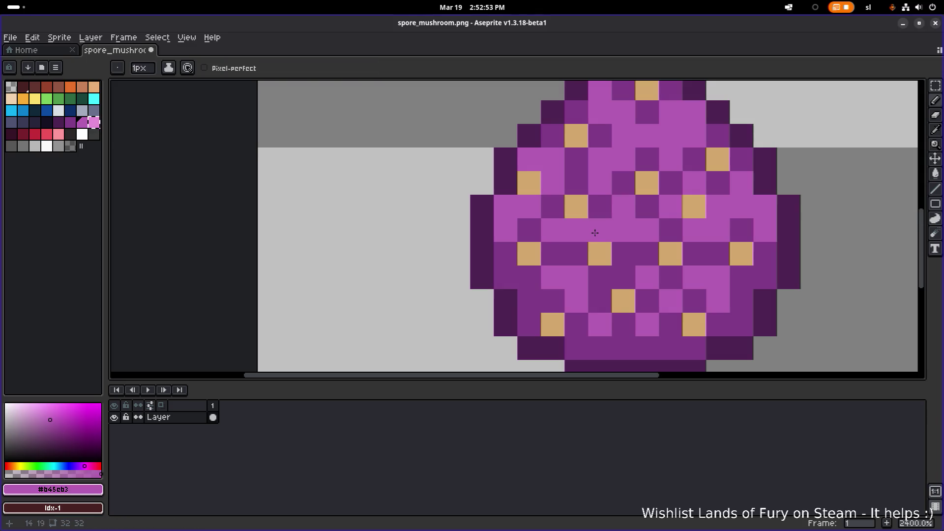
pyautogui.scroll(-3, 634, 238)
pyautogui.scroll(5, 632, 252)
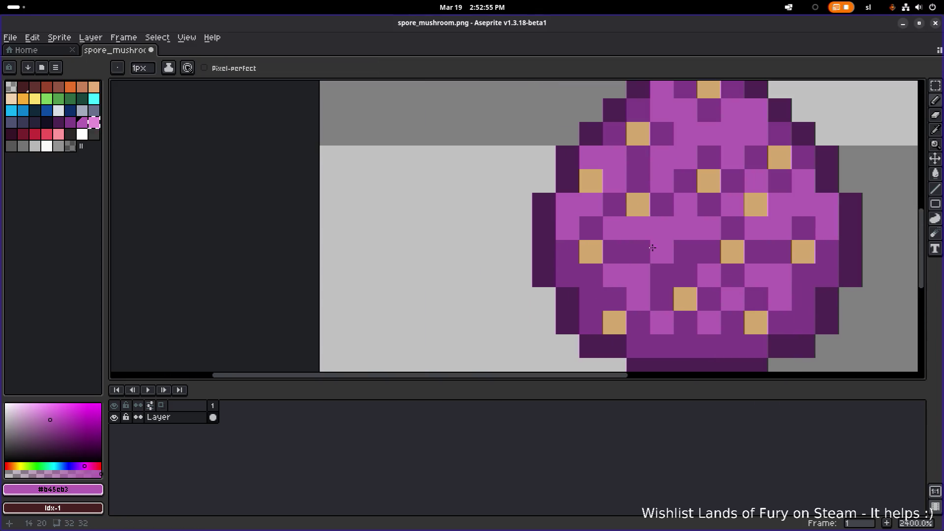
pyautogui.click(615, 245)
pyautogui.click(604, 211)
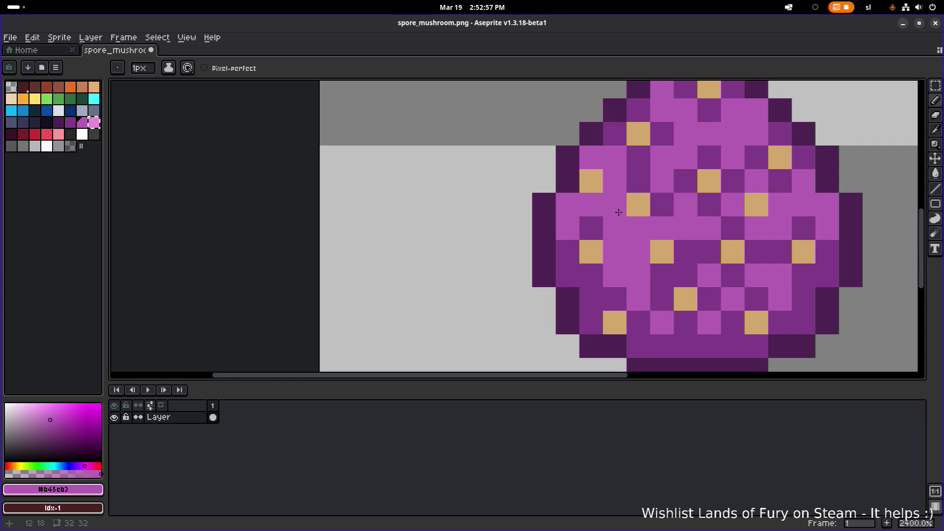
pyautogui.hscroll(5, 540, 217)
pyautogui.click(510, 251)
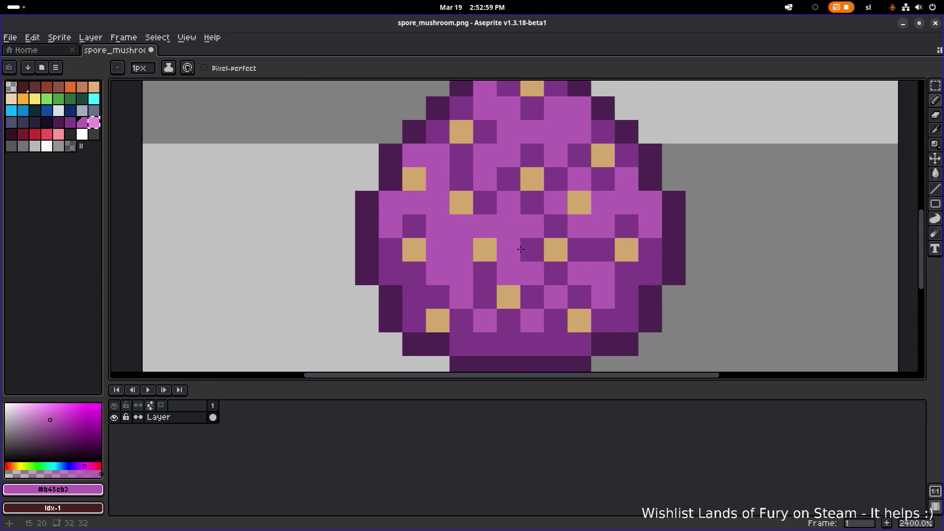
# Zoom and pan around the cap to inspect the lightened shading.
pyautogui.scroll(-6, 673, 254)
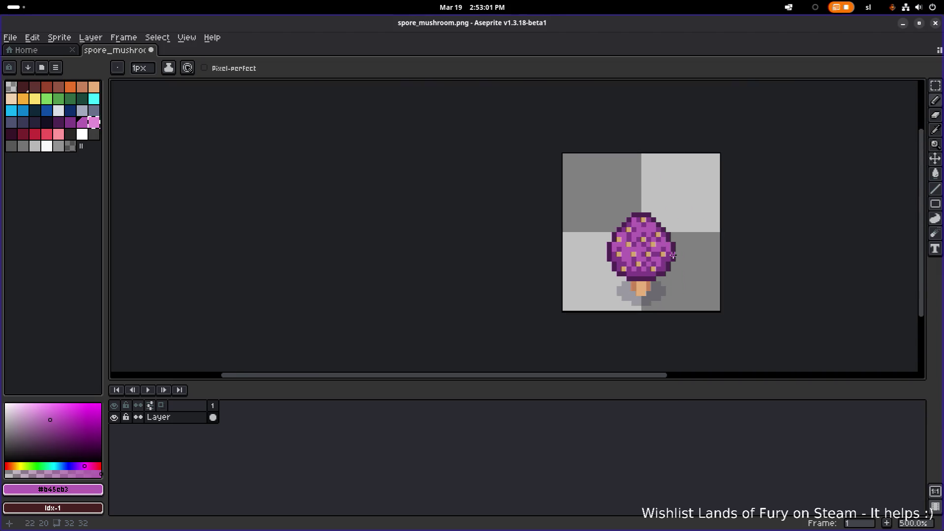
pyautogui.scroll(5, 665, 253)
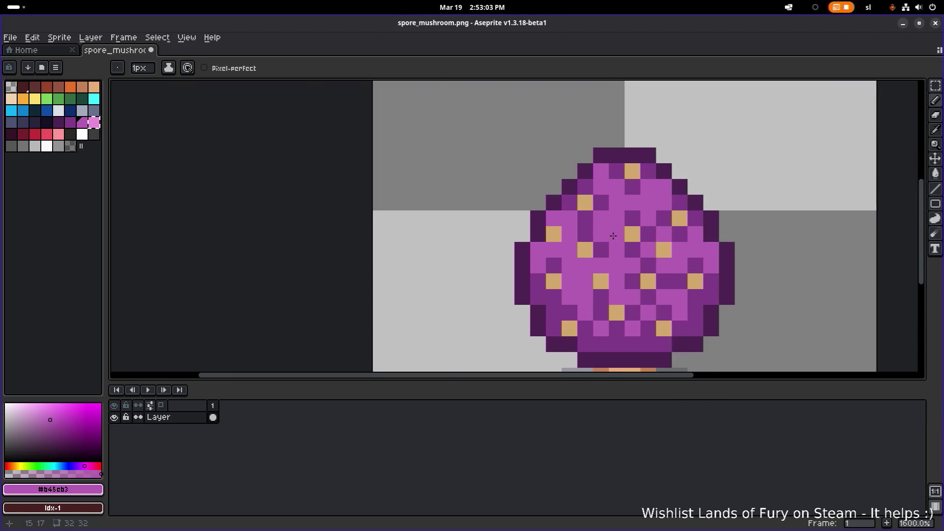
pyautogui.scroll(-4, 687, 221)
pyautogui.scroll(-2, 713, 233)
pyautogui.scroll(5, 716, 235)
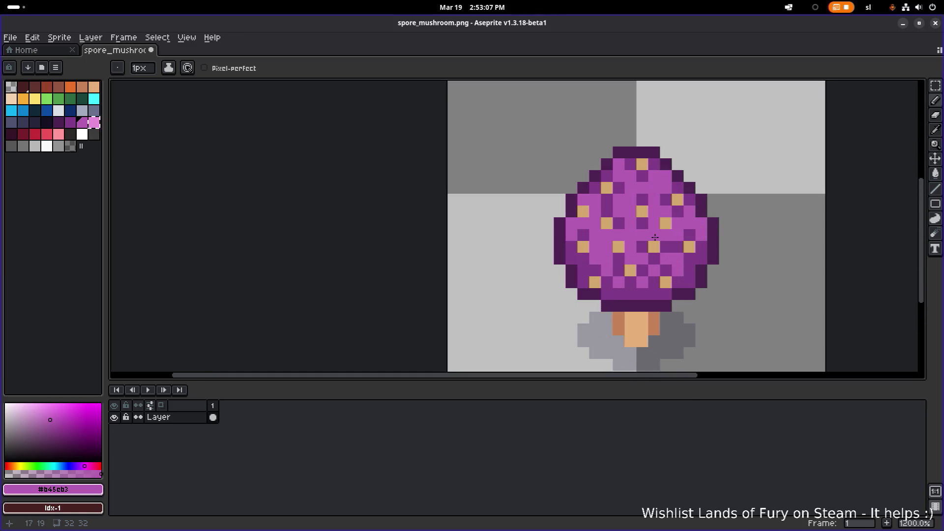
pyautogui.scroll(-3, 655, 238)
pyautogui.hscroll(3, 635, 231)
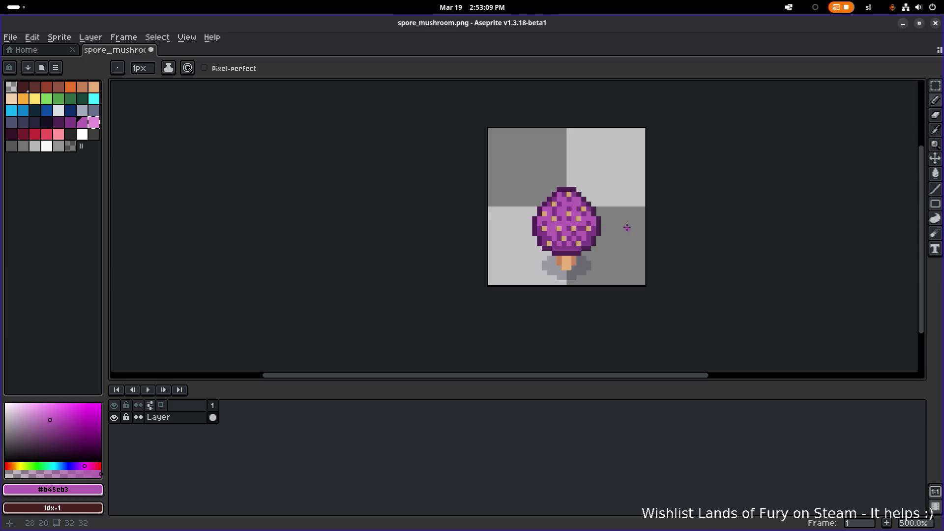
pyautogui.scroll(5, 627, 228)
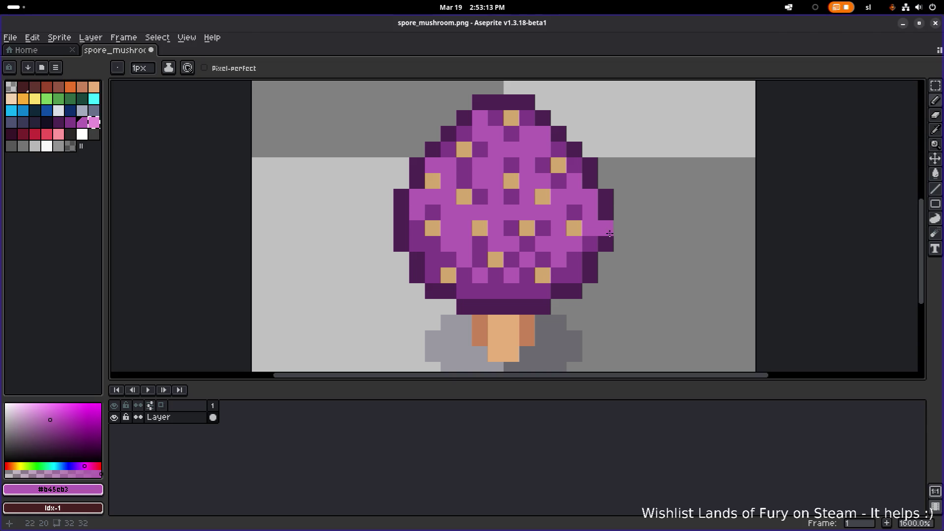
pyautogui.scroll(-4, 615, 234)
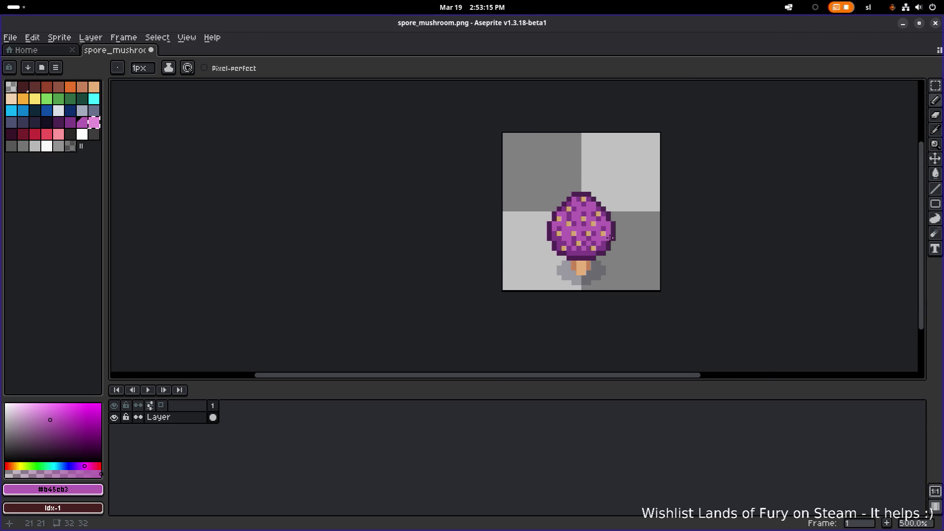
pyautogui.scroll(5, 610, 238)
pyautogui.scroll(-5, 668, 228)
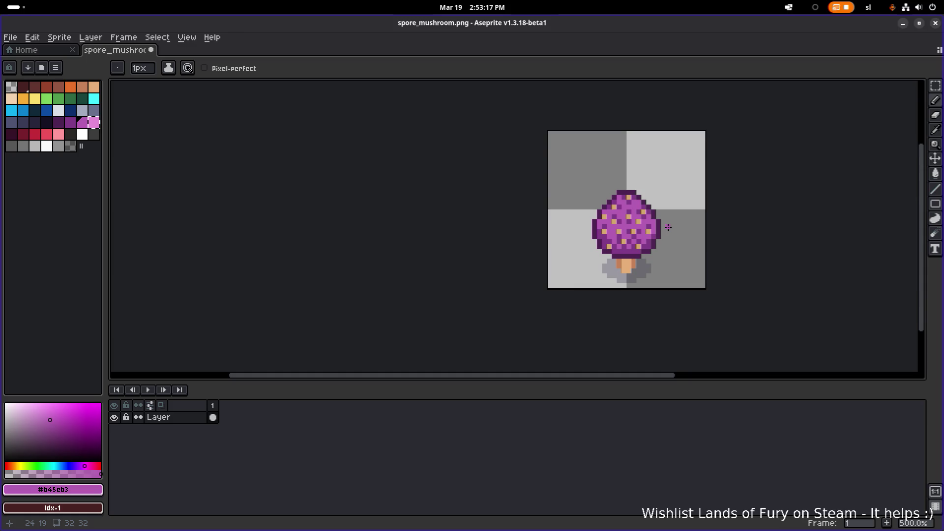
pyautogui.scroll(-1, 668, 227)
pyautogui.scroll(7, 474, 244)
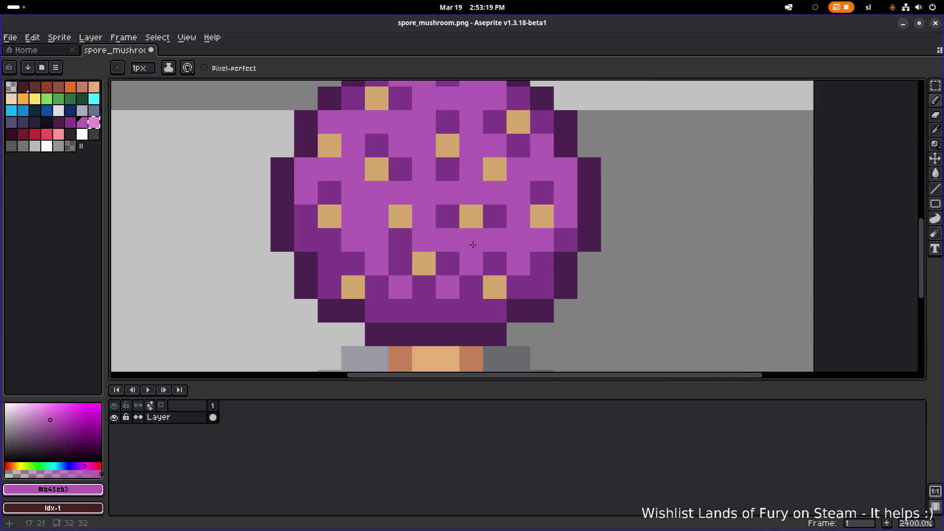
pyautogui.scroll(-6, 541, 253)
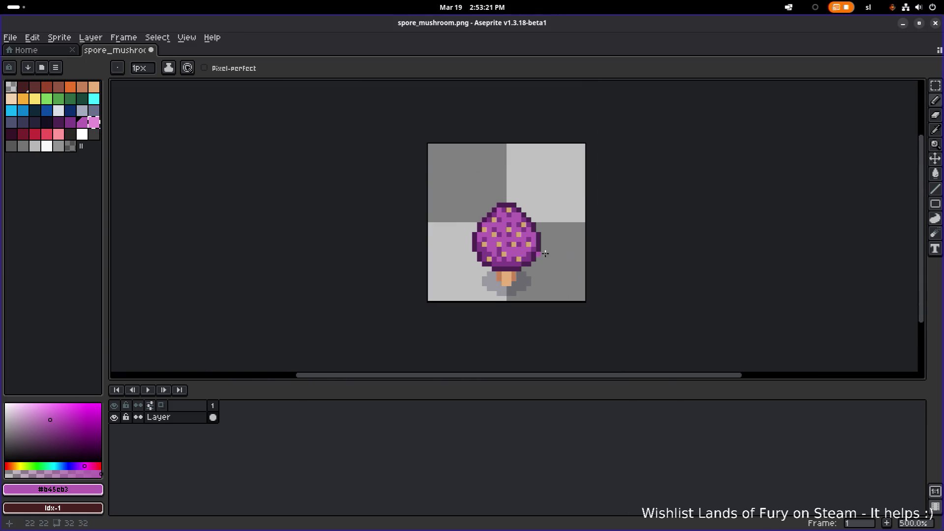
pyautogui.scroll(8, 552, 255)
pyautogui.scroll(-8, 421, 245)
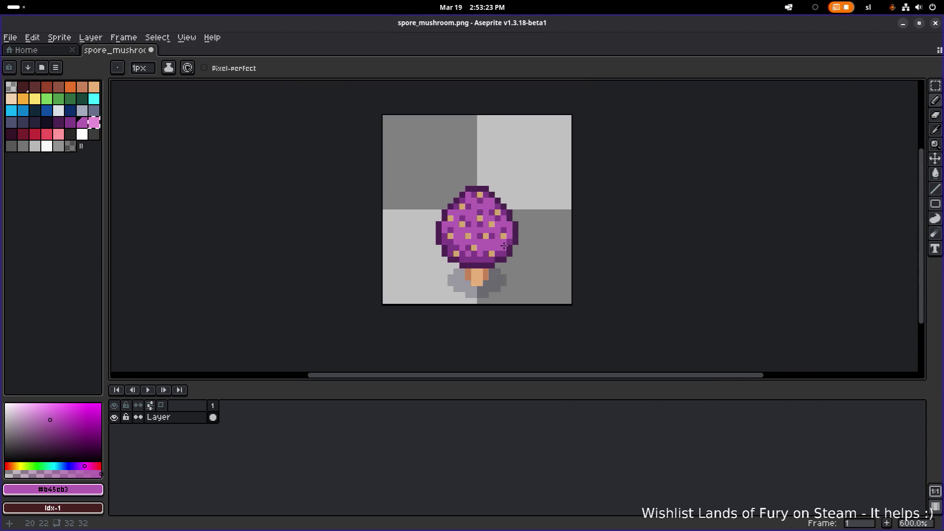
pyautogui.scroll(8, 452, 247)
# Eyedrop the cap's tan, dark purple and light magenta colours while zooming to inspect.
pyautogui.keyDown('alt'); pyautogui.click(446, 278); pyautogui.keyUp('alt')
pyautogui.click(440, 256)
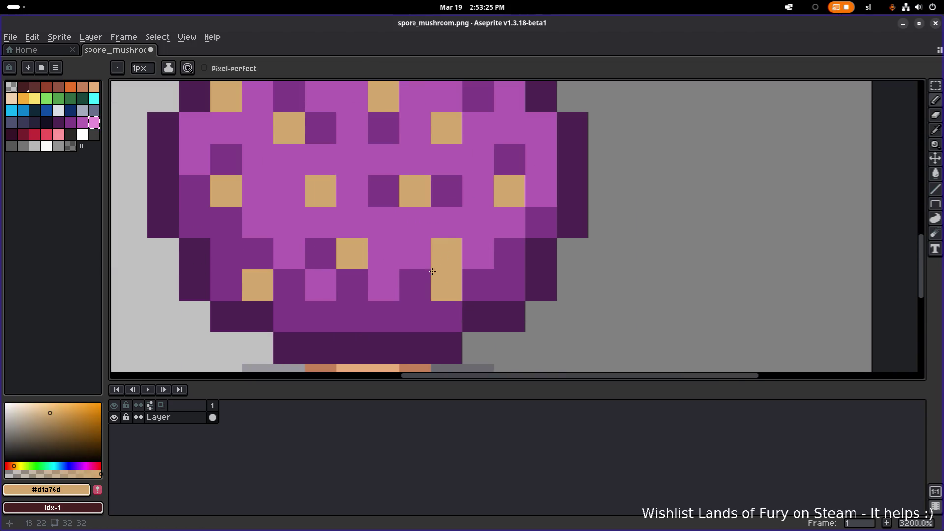
pyautogui.keyDown('alt'); pyautogui.click(430, 272); pyautogui.keyUp('alt')
pyautogui.scroll(-9, 482, 255)
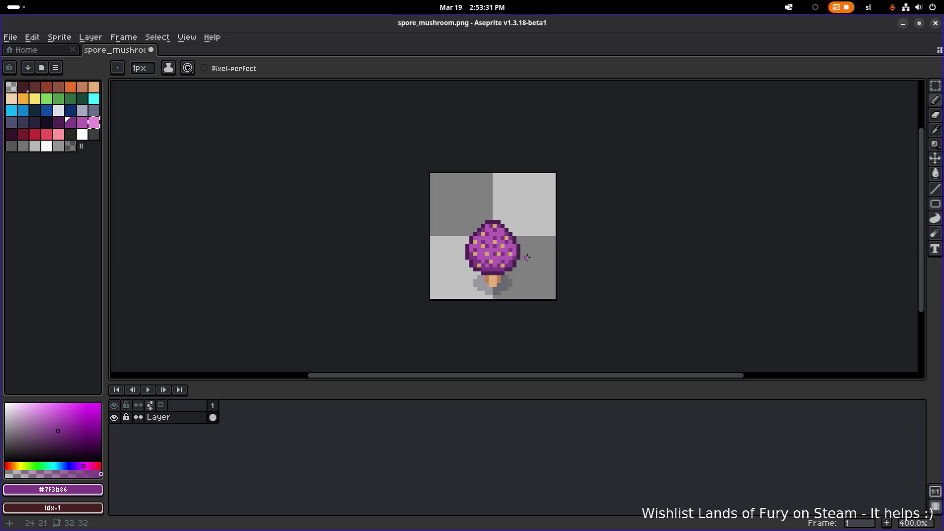
pyautogui.scroll(6, 518, 257)
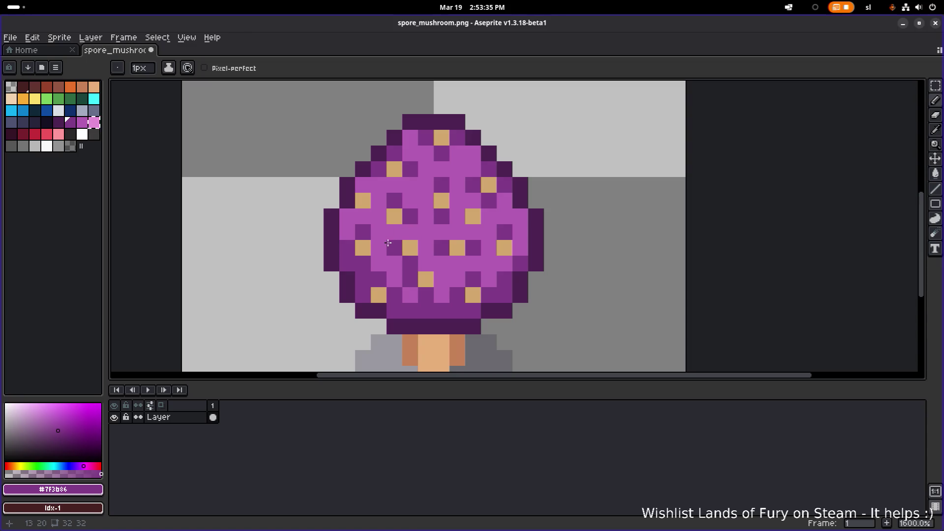
pyautogui.scroll(-3, 514, 241)
pyautogui.scroll(6, 455, 241)
pyautogui.keyDown('alt'); pyautogui.click(449, 246); pyautogui.keyUp('alt')
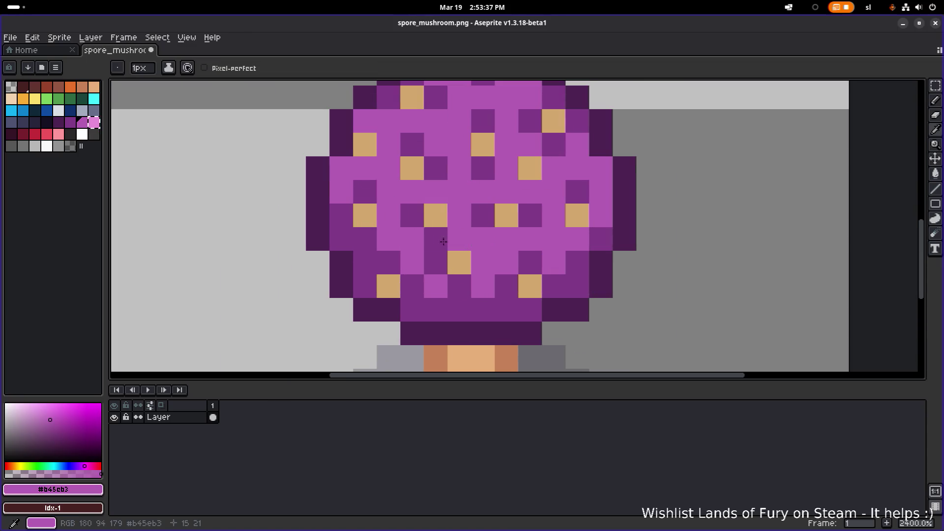
pyautogui.scroll(-5, 482, 242)
pyautogui.scroll(-2, 543, 249)
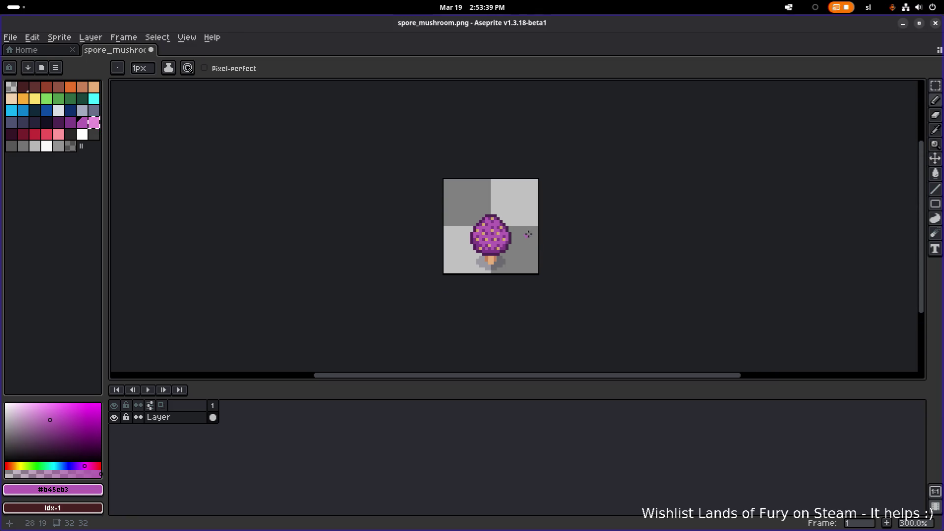
pyautogui.scroll(8, 510, 236)
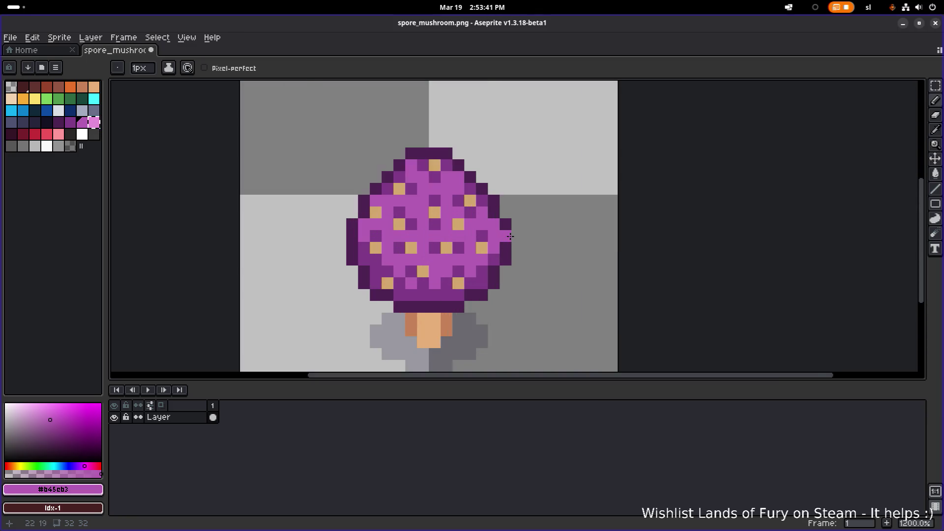
# Paint a light cap pixel dark purple #7f3b86, then undo that stroke.
pyautogui.keyDown('alt'); pyautogui.click(454, 221); pyautogui.keyUp('alt')
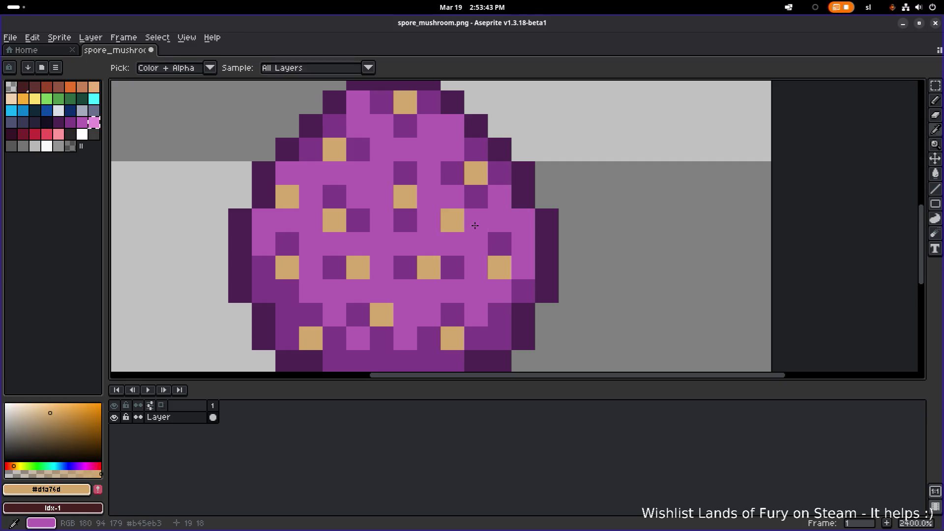
pyautogui.keyDown('alt'); pyautogui.click(412, 220); pyautogui.keyUp('alt')
pyautogui.click(473, 221)
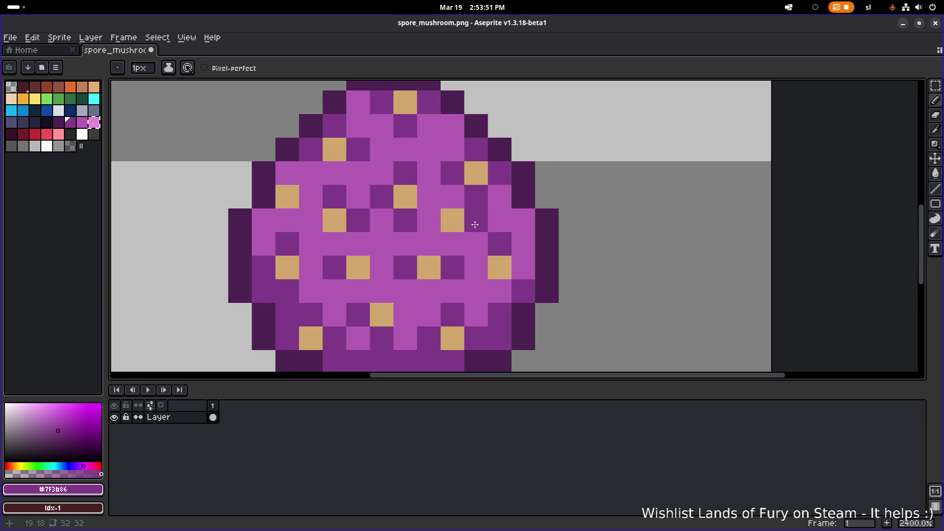
pyautogui.scroll(-5, 479, 225)
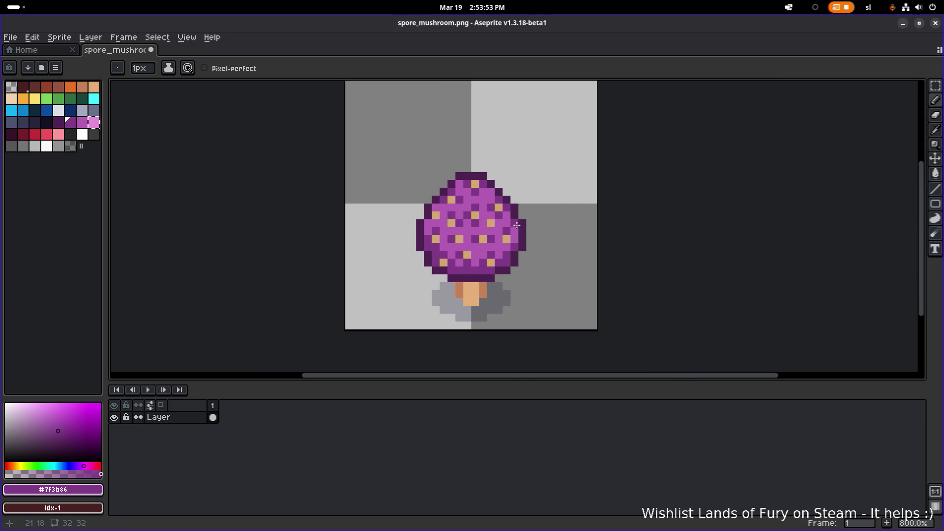
pyautogui.hotkey('ctrl', 'z')
# Save spore_mushroom.png in Aseprite.
pyautogui.scroll(-2, 520, 224)
pyautogui.hscroll(2, 474, 225)
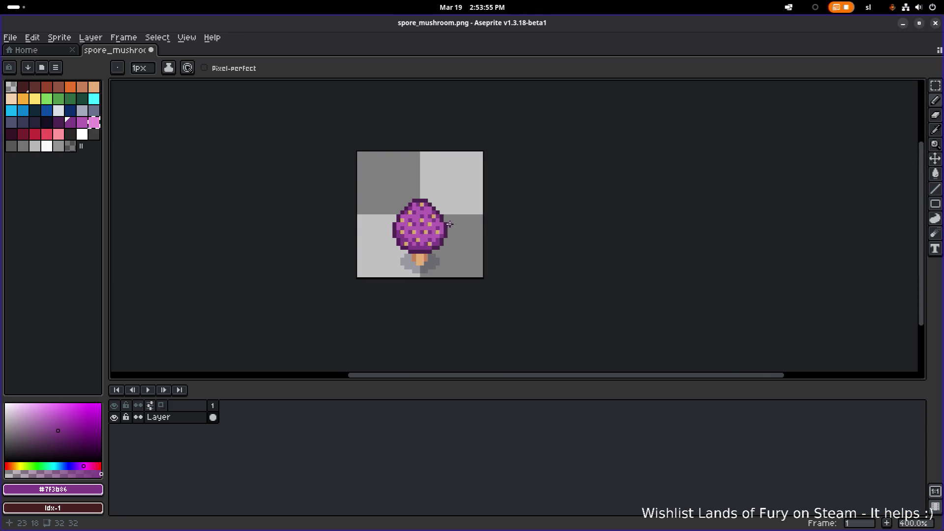
pyautogui.scroll(1, 474, 224)
pyautogui.hotkey('ctrl', 's')
# Paint two more cap pixels dark purple and save the sprite.
pyautogui.scroll(1, 473, 224)
pyautogui.scroll(-3, 443, 225)
pyautogui.scroll(-2, 442, 225)
pyautogui.scroll(4, 443, 226)
pyautogui.scroll(-1, 491, 227)
pyautogui.hscroll(-1, 533, 228)
pyautogui.scroll(2, 424, 225)
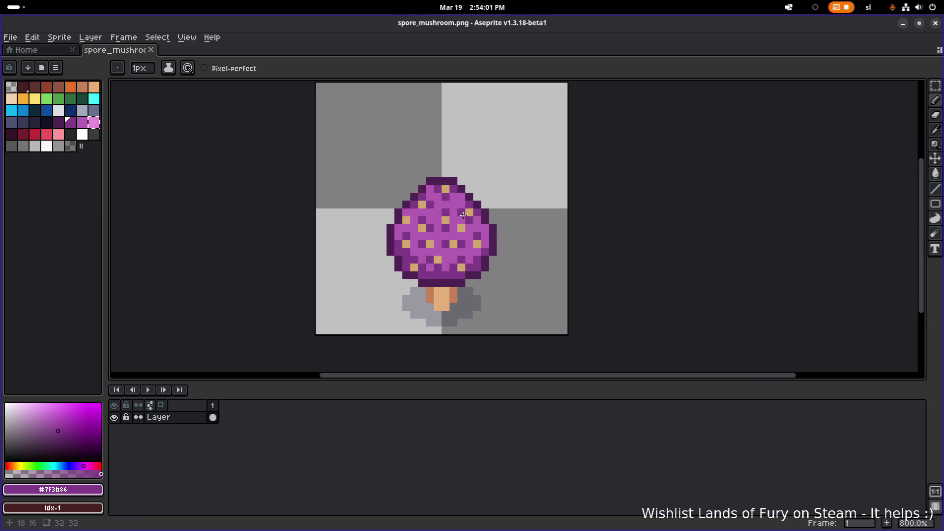
pyautogui.scroll(5, 463, 216)
pyautogui.click(294, 209)
pyautogui.click(308, 230)
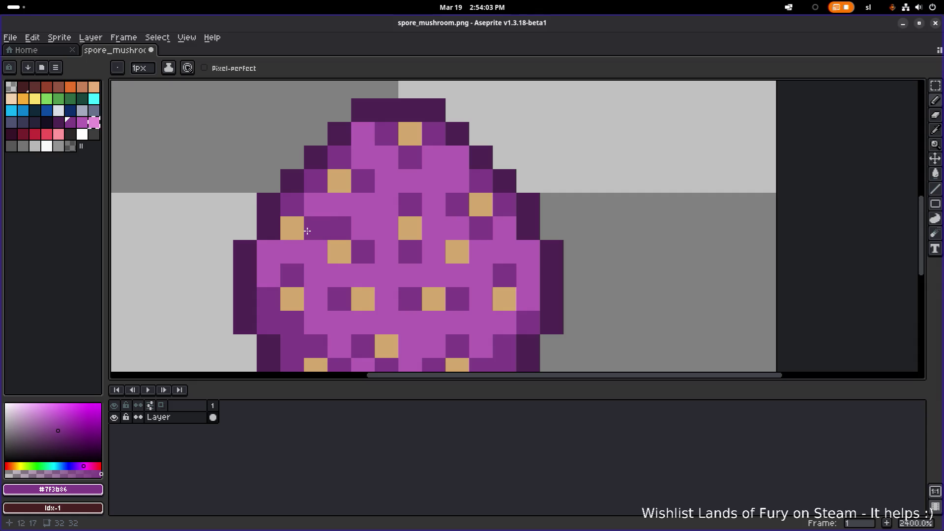
pyautogui.scroll(-7, 361, 228)
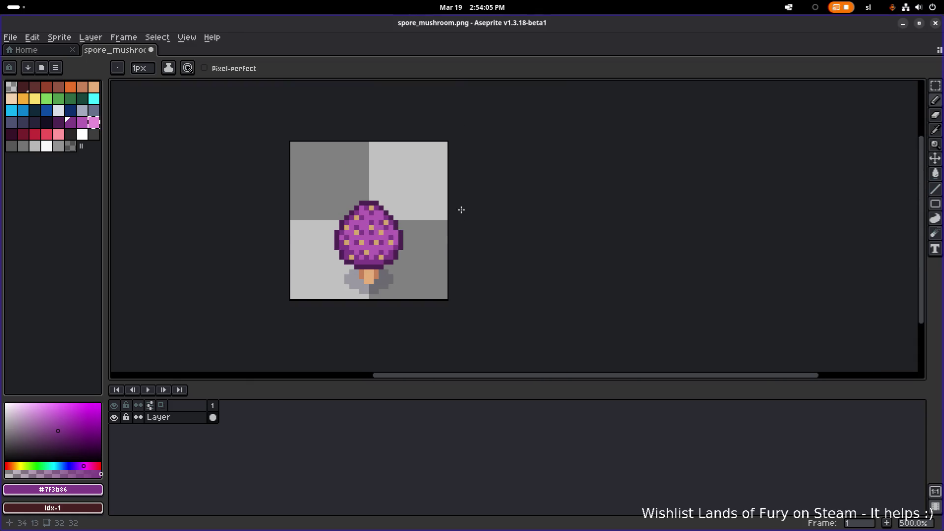
pyautogui.scroll(1, 376, 232)
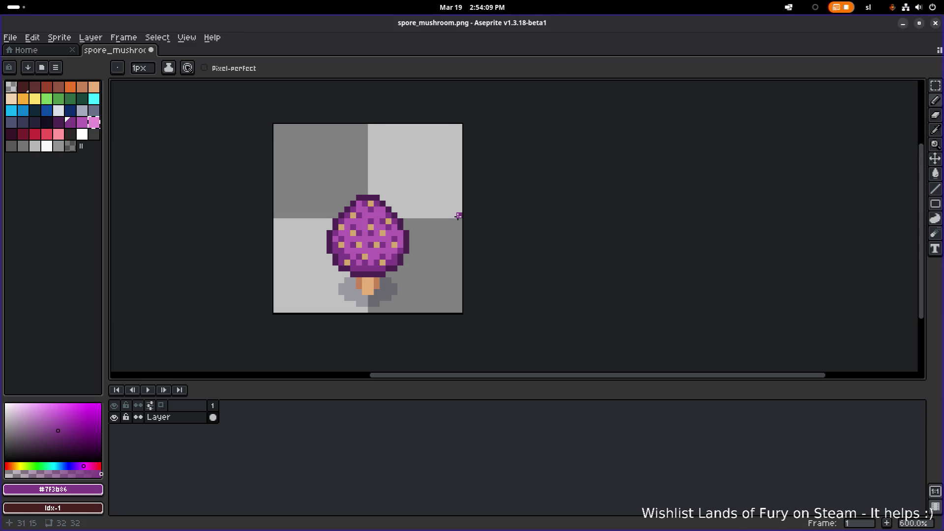
pyautogui.hotkey('ctrl', 's')
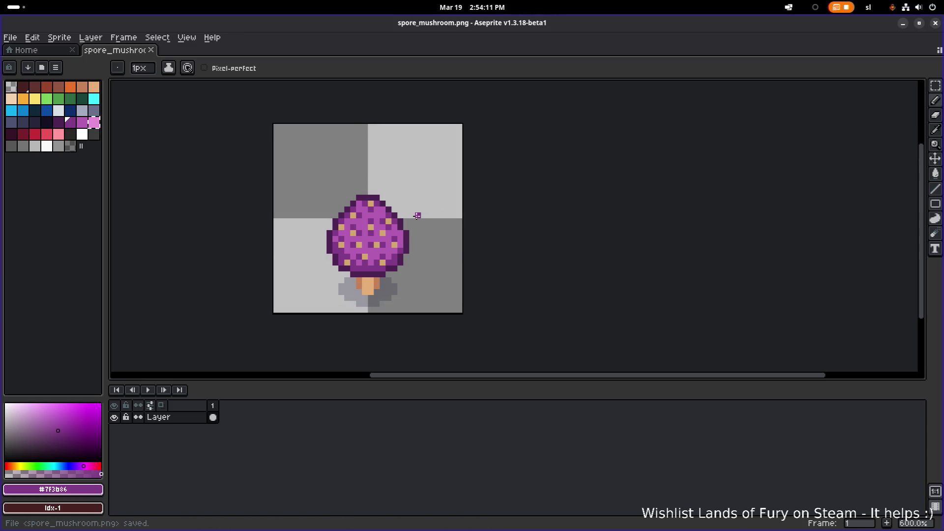
# Save spore_mushroom.png again and minimize Aseprite to reveal the Godot editor.
pyautogui.scroll(-4, 406, 235)
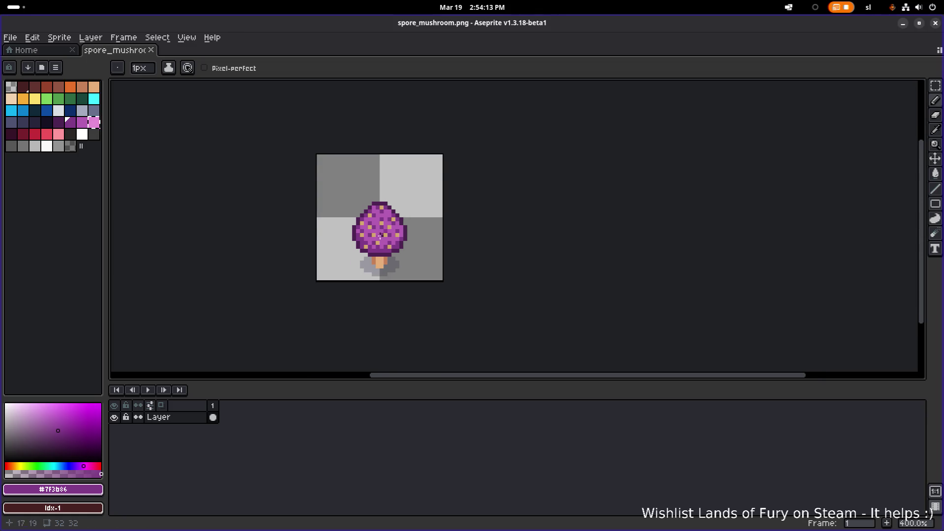
pyautogui.scroll(2, 407, 234)
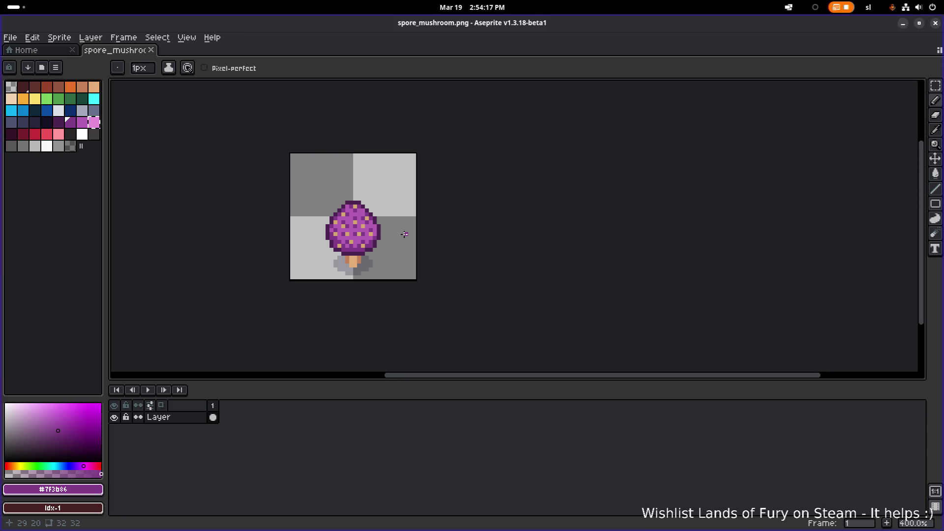
pyautogui.hotkey('ctrl', 's')
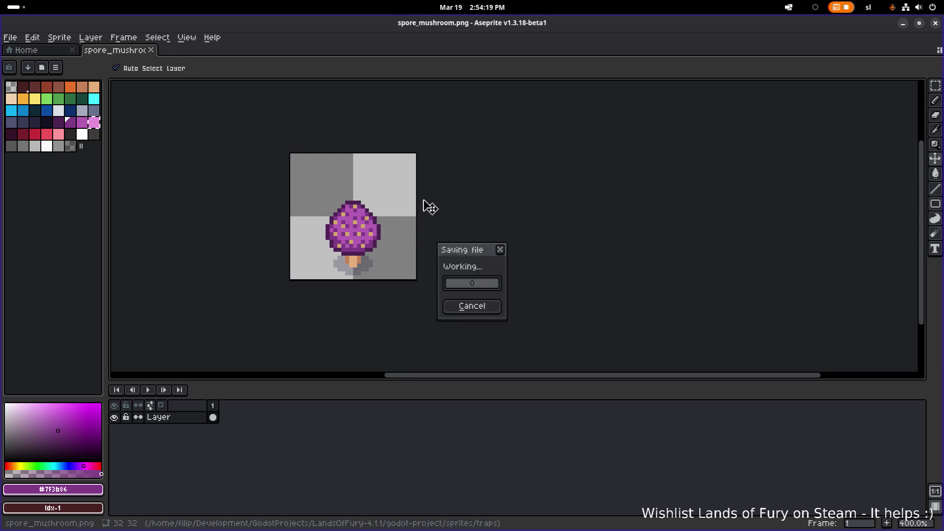
pyautogui.click(903, 23)
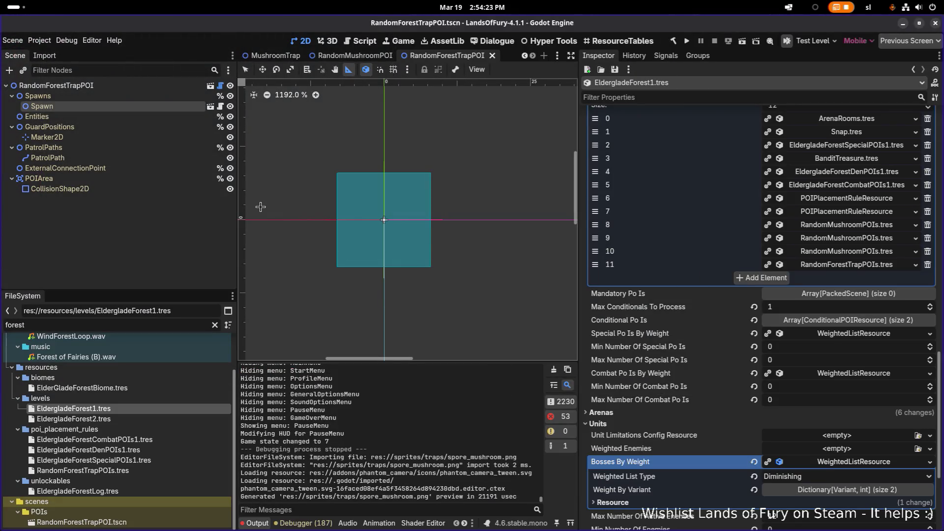
# Quick-open the MushroomTrap.tscn scene.
pyautogui.hotkey('ctrl', 'shift', 'o')
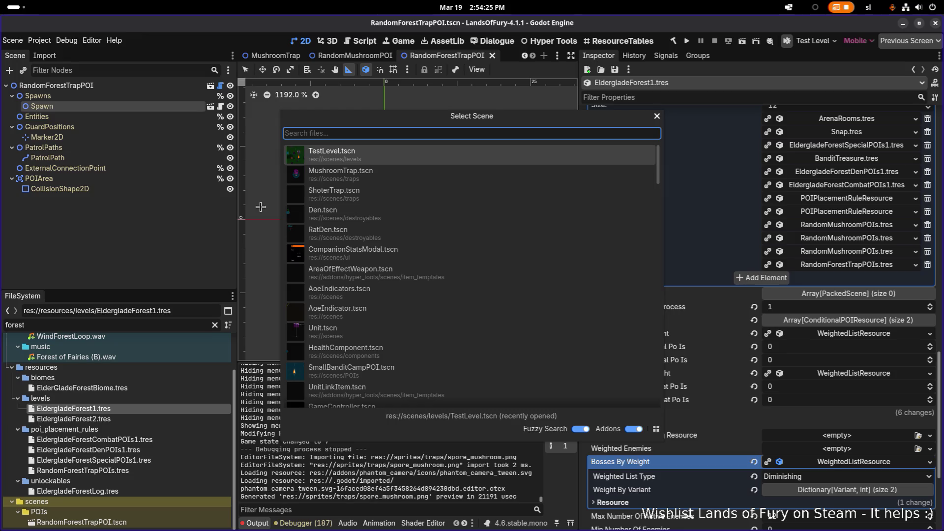
pyautogui.press('Down')
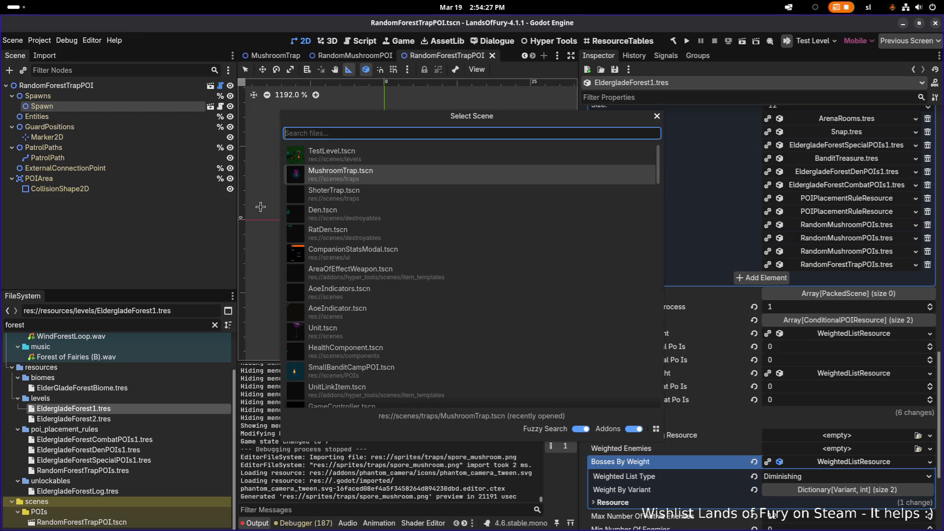
pyautogui.press('Return')
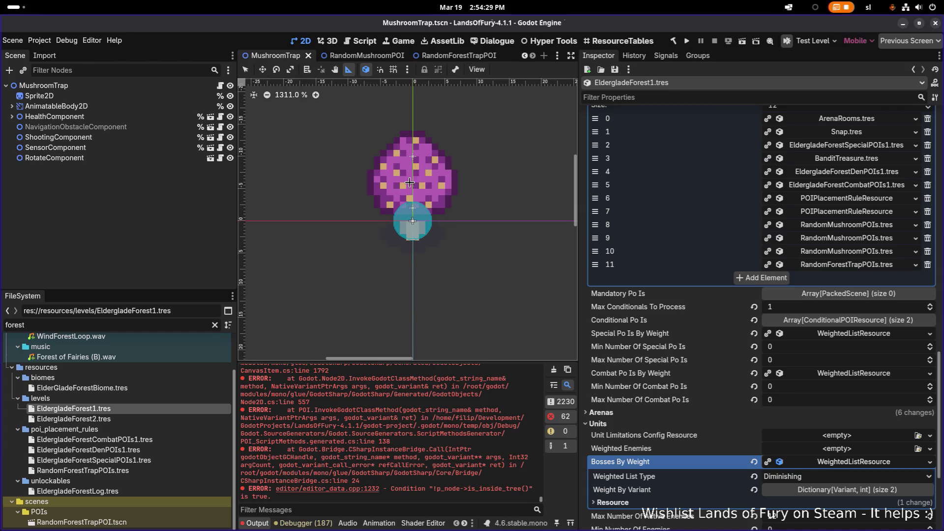
# Expand HealthComponent and select its Area2D's CollisionShape2D (a CircleShape2D).
pyautogui.click(61, 117)
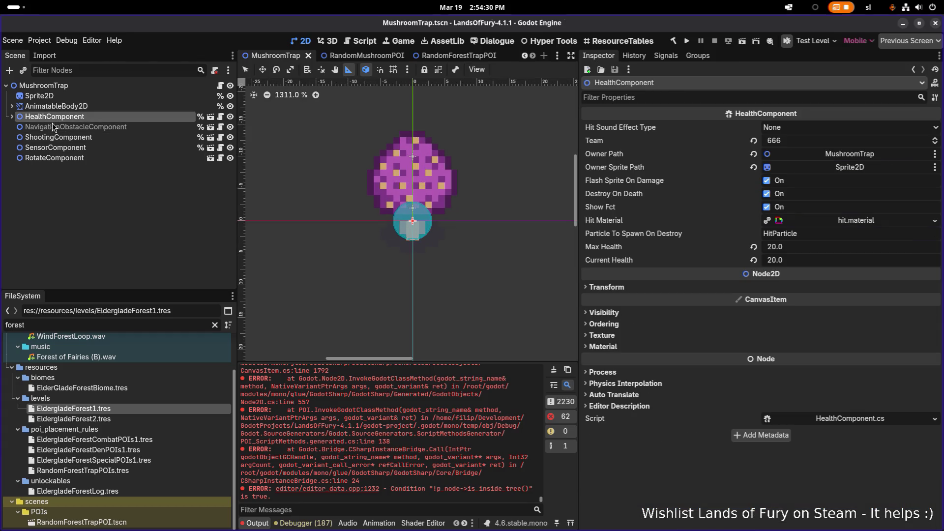
pyautogui.click(12, 117)
pyautogui.click(93, 127)
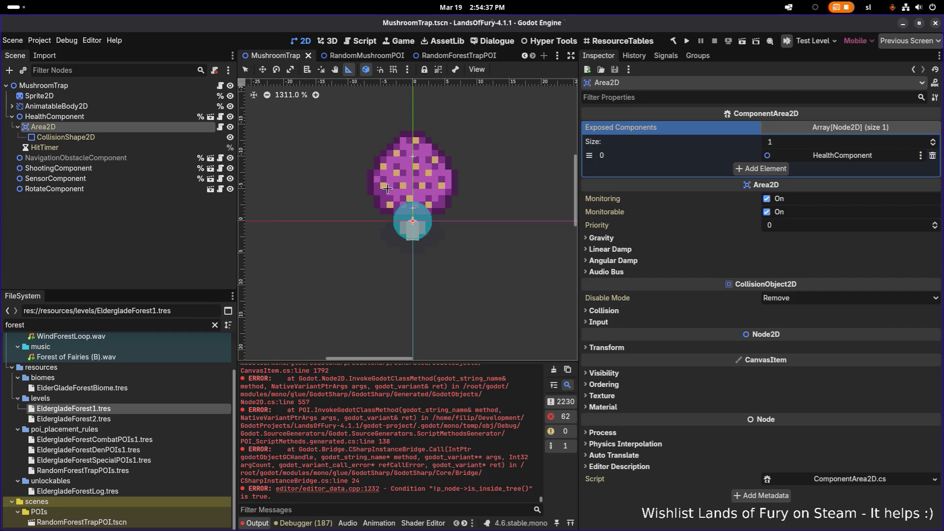
pyautogui.click(55, 116)
pyautogui.click(43, 127)
pyautogui.click(66, 137)
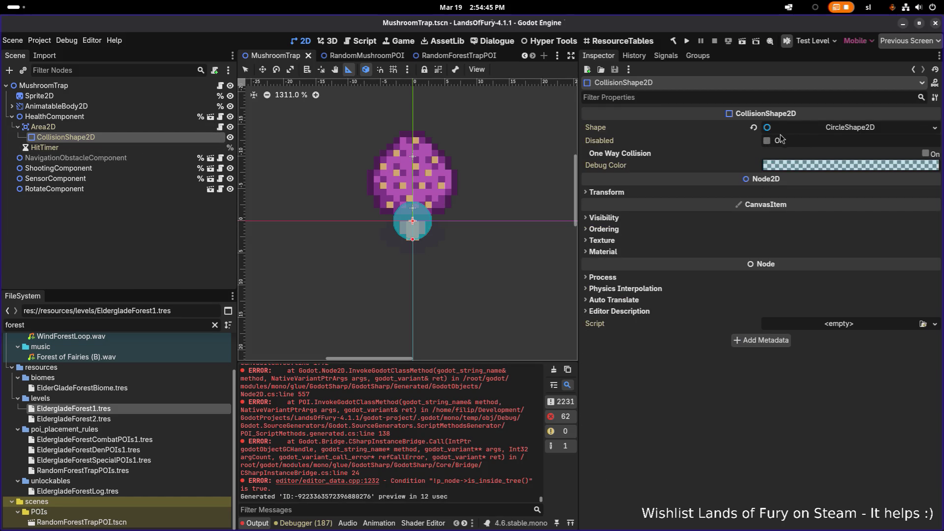
# Replace the hit area's CircleShape2D with a new CapsuleShape2D.
pyautogui.click(830, 130)
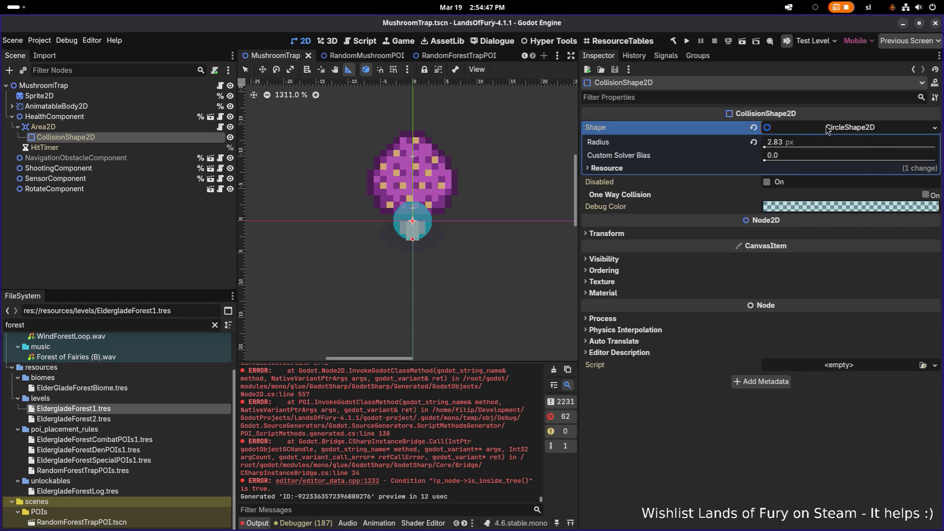
pyautogui.rightClick(830, 130)
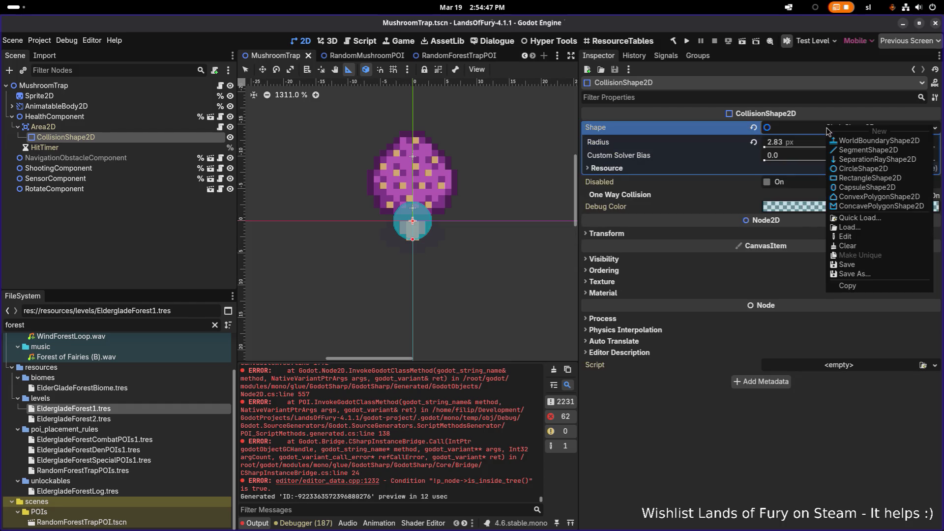
pyautogui.click(873, 192)
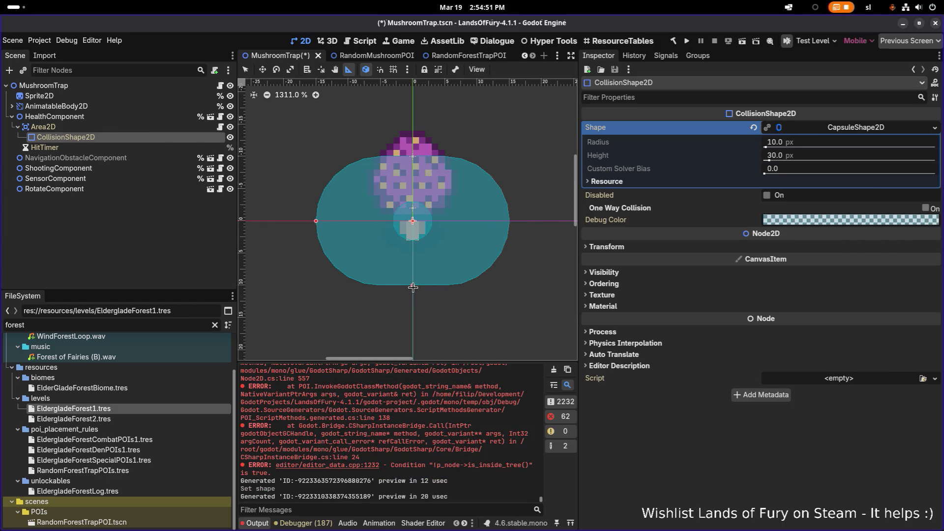
pyautogui.moveTo(413, 286); pyautogui.dragTo(416, 250)
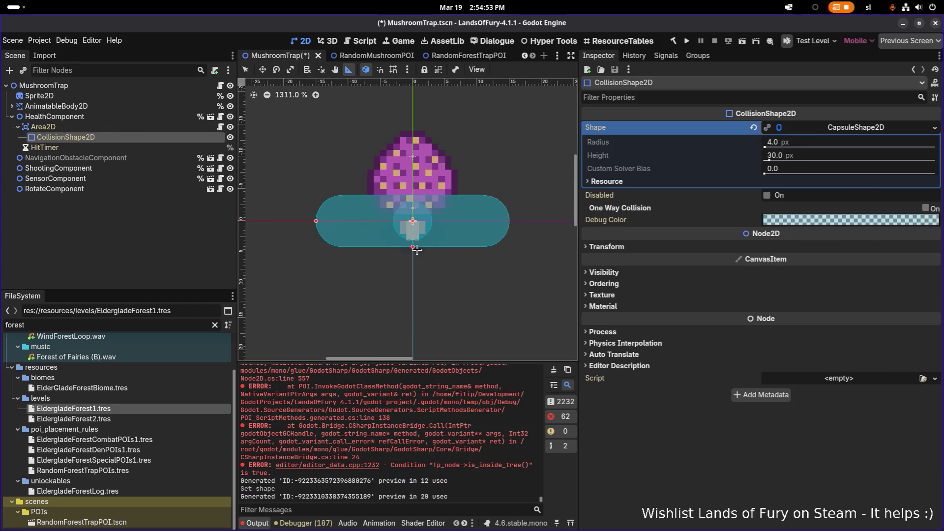
# Move the Area2D hit area 5 px up to (0, -5).
pyautogui.click(45, 127)
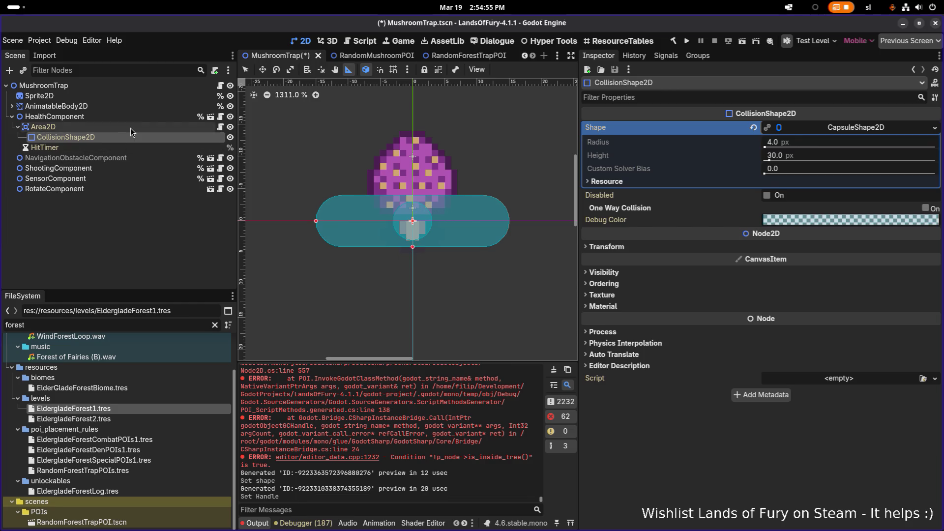
pyautogui.press('w')
pyautogui.moveTo(414, 235); pyautogui.dragTo(413, 203)
pyautogui.press('q')
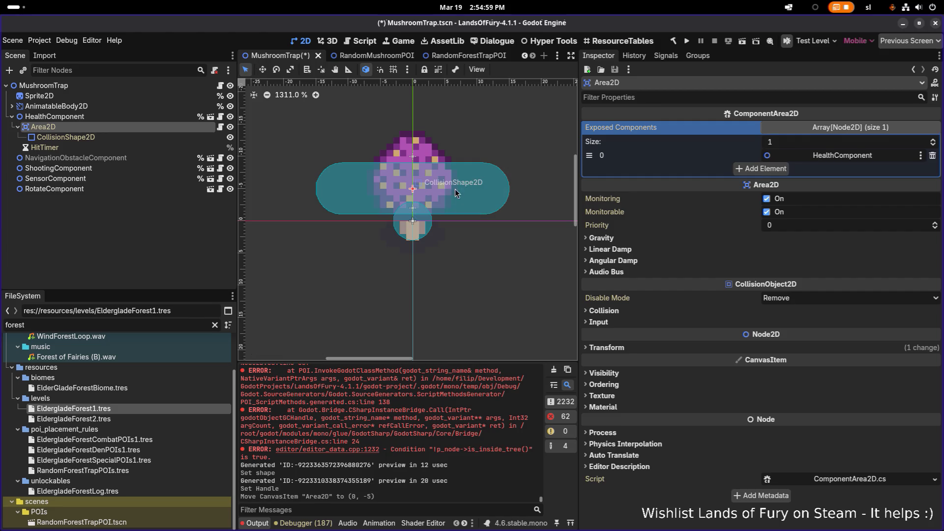
# Resize the capsule to radius 6 px and height 12 px, then save the scene.
pyautogui.click(142, 137)
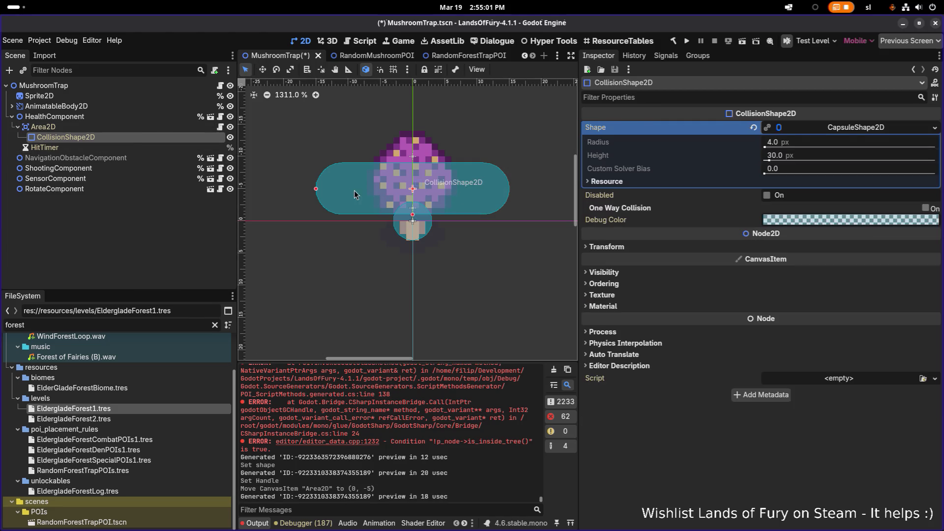
pyautogui.moveTo(316, 189); pyautogui.dragTo(378, 196)
pyautogui.moveTo(413, 223); pyautogui.dragTo(413, 229)
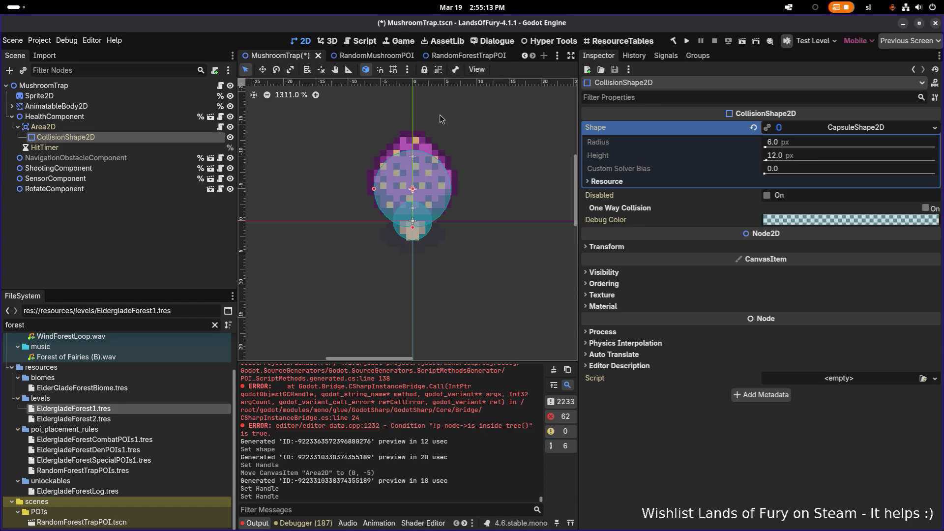
pyautogui.hotkey('ctrl', 's')
pyautogui.click(131, 235)
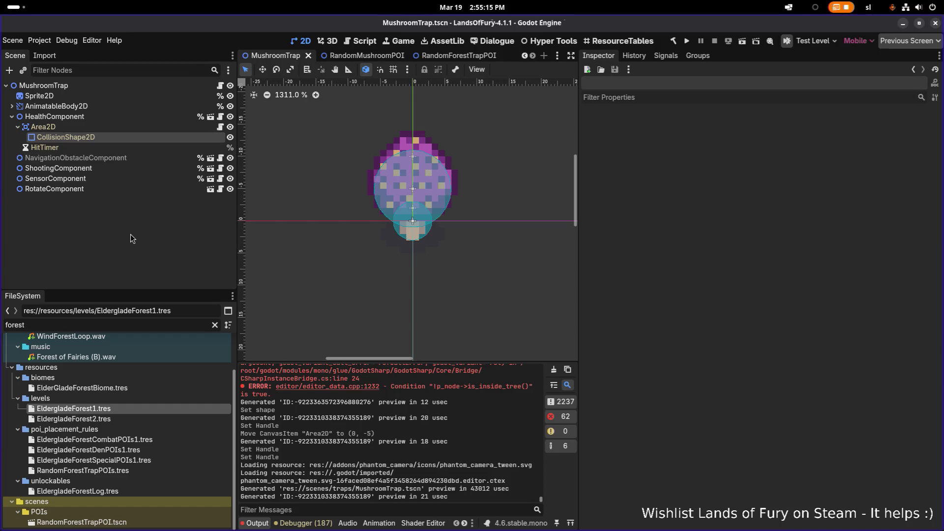
# Open Grass_Green_01_01.tscn and inspect its Area2D capsule collision shape.
pyautogui.hotkey('ctrl', 'shift', 'o')
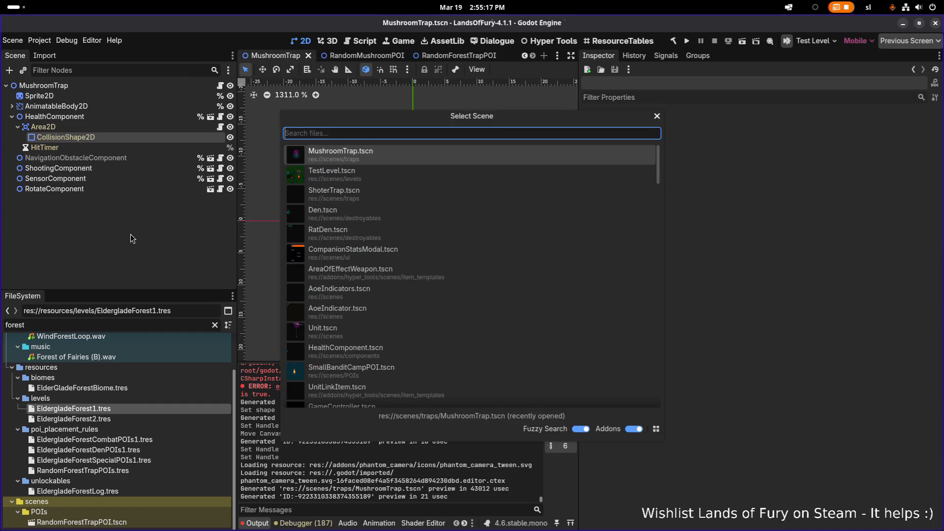
pyautogui.write('grass')
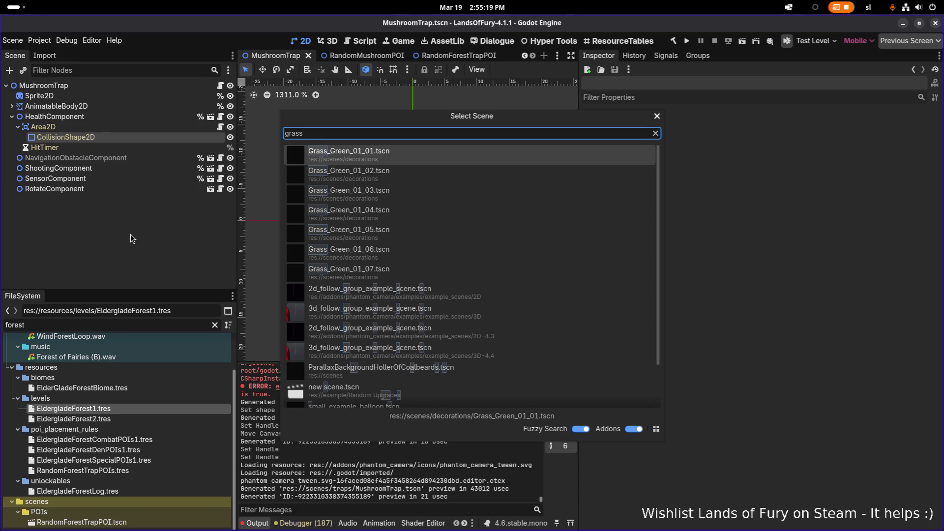
pyautogui.press('Return')
pyautogui.scroll(12, 320, 131)
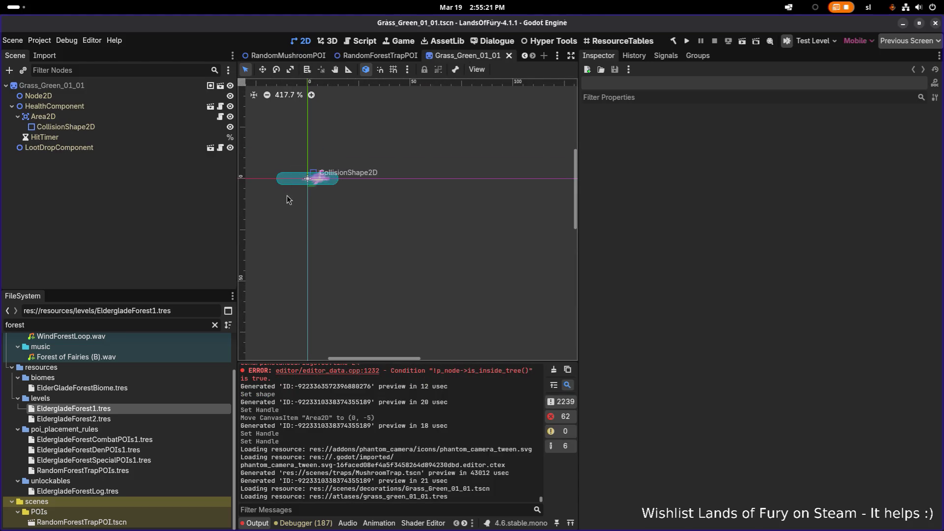
pyautogui.scroll(-8, 302, 189)
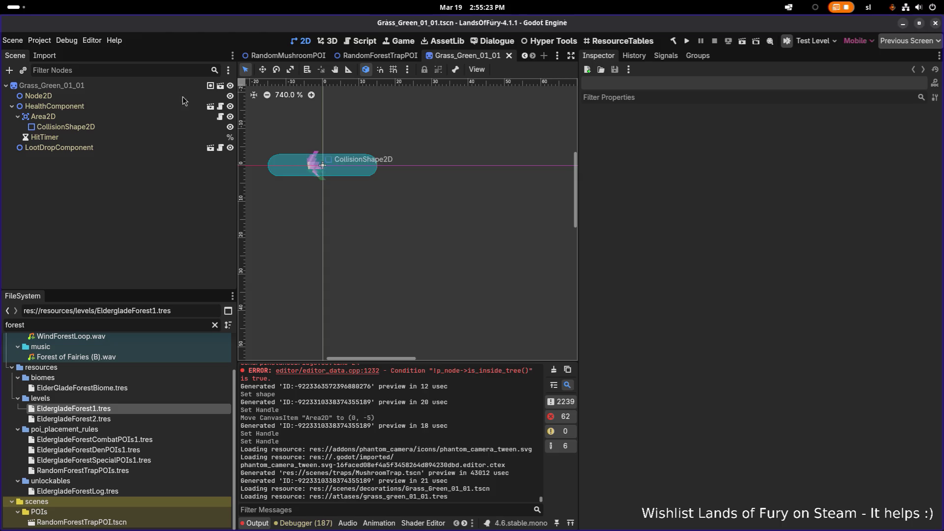
pyautogui.click(123, 120)
pyautogui.click(122, 130)
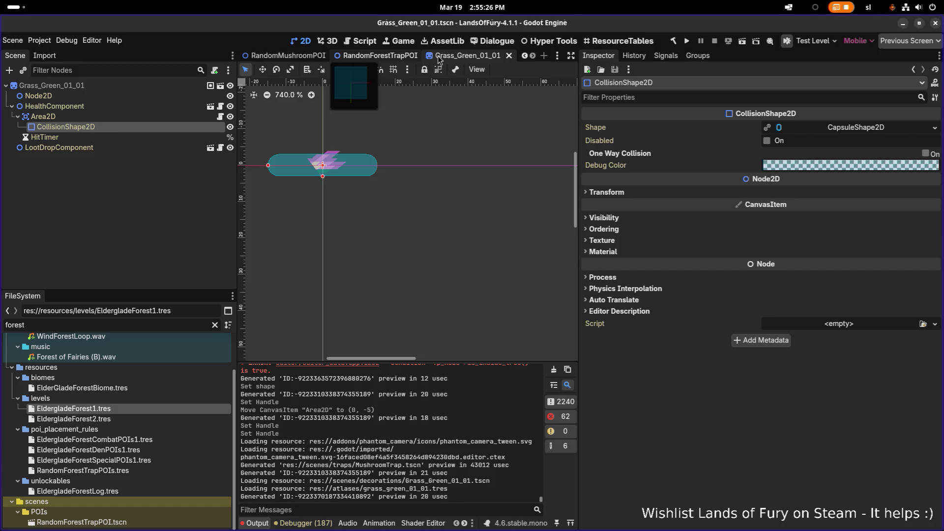
# Reopen MushroomTrap.tscn through quick scene search.
pyautogui.hotkey('ctrl', 'shift', 'Tab')
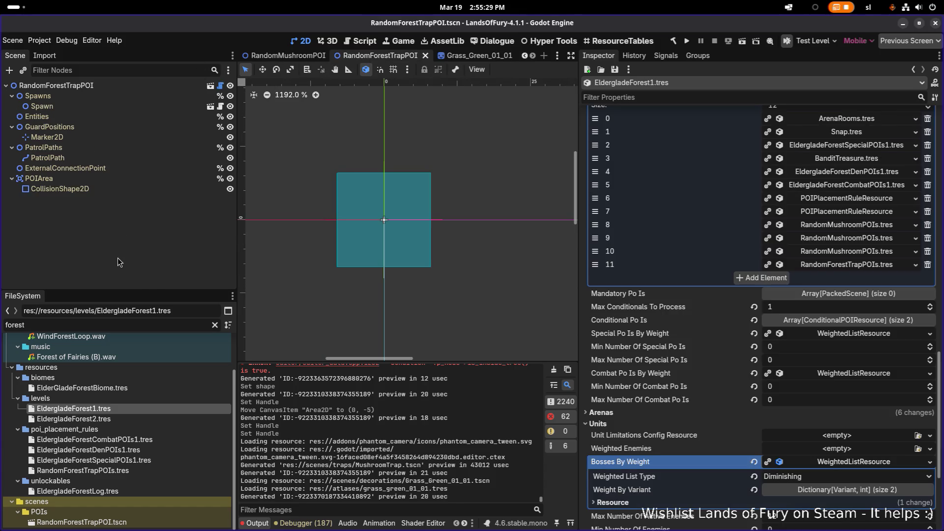
pyautogui.hotkey('ctrl', 'shift', 'o')
pyautogui.write('mushroo')
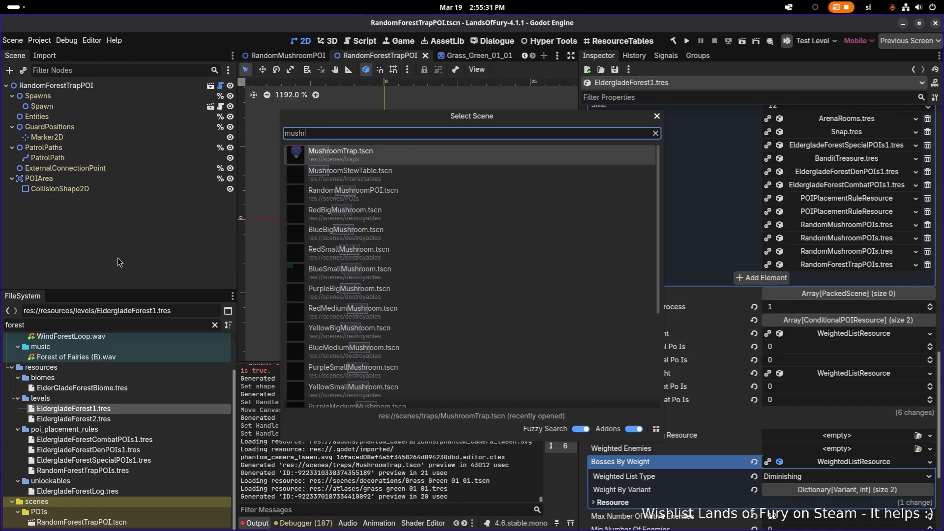
pyautogui.press('Return')
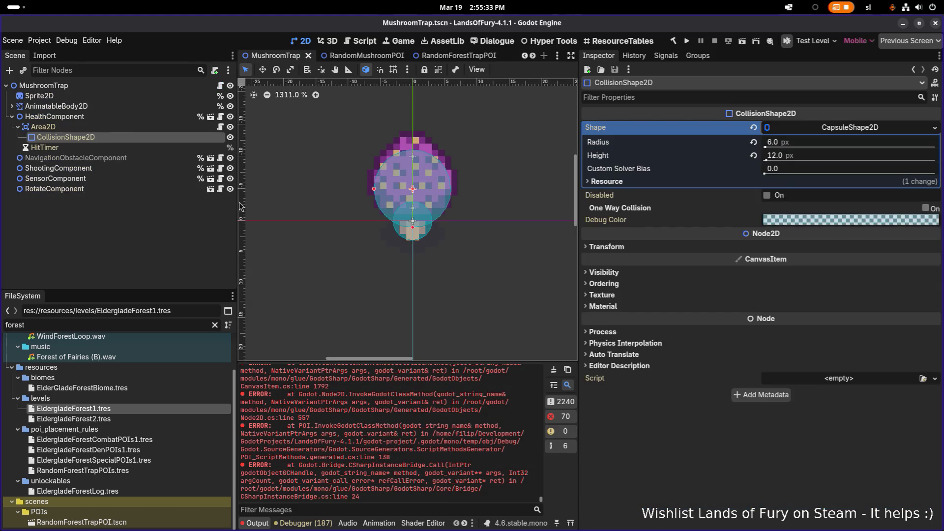
# Review MushroomTrap's components, ending on ShootingComponent's spore_shooter weapon with 7.0 cooldown.
pyautogui.click(144, 178)
pyautogui.click(140, 168)
pyautogui.click(137, 189)
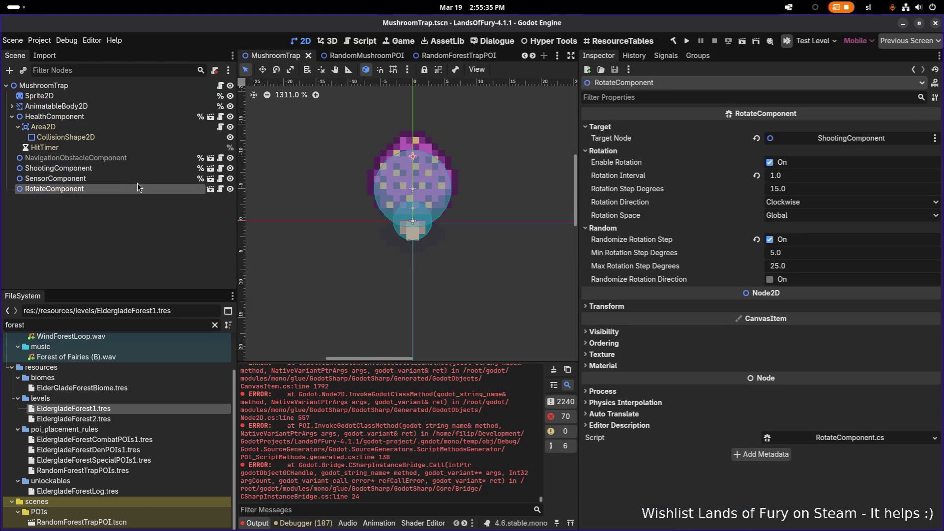
pyautogui.click(137, 158)
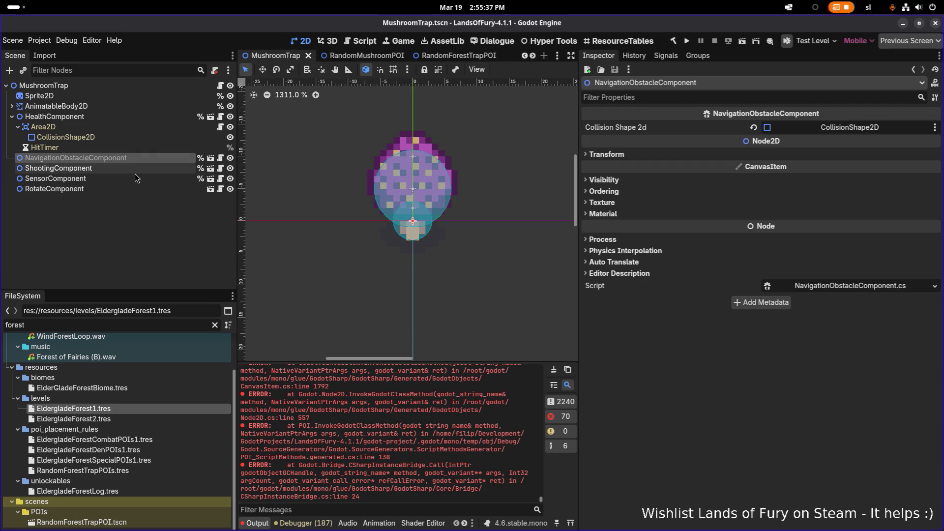
pyautogui.click(138, 168)
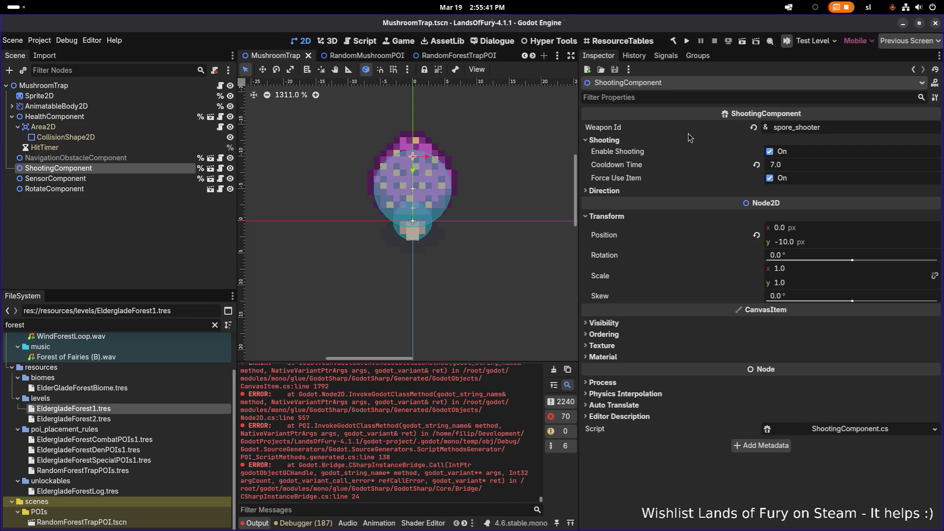
pyautogui.hotkey('alt', 'Tab')
pyautogui.hotkey('alt', 'Tab')
pyautogui.hotkey('alt', 'Tab')
pyautogui.hotkey('alt', 'Tab')
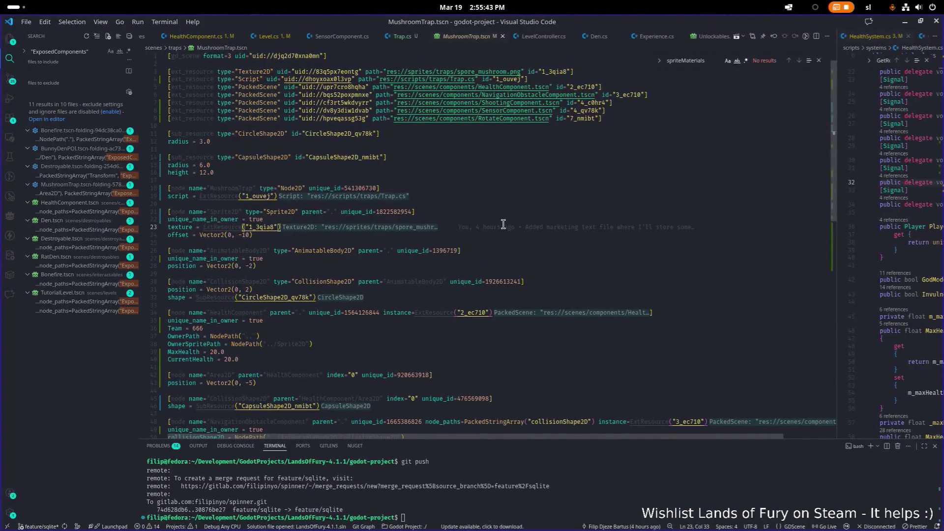
# Open ShootingComponent.cs via the file search with 'shooting'.
pyautogui.hotkey('ctrl', 'p')
pyautogui.write('shoote')
pyautogui.press('BackSpace')
pyautogui.press('BackSpace')
pyautogui.press('BackSpace')
pyautogui.write('tin')
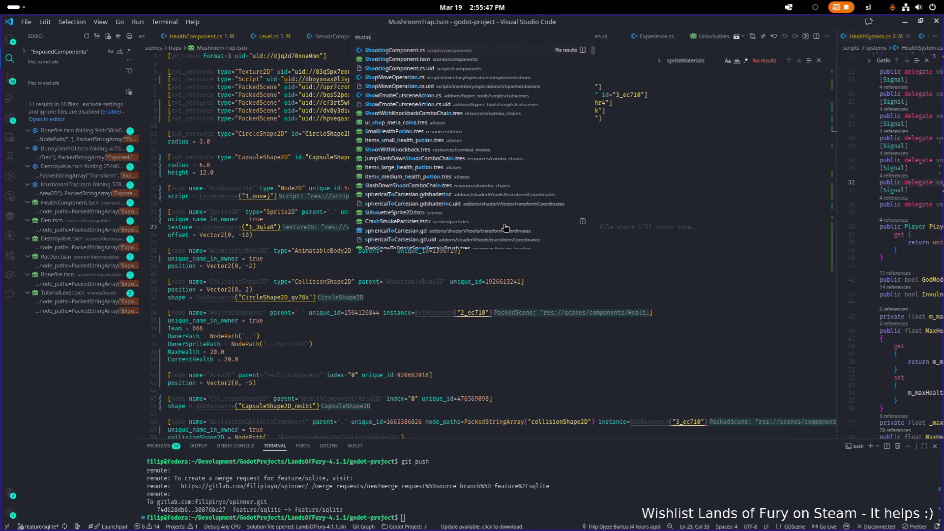
pyautogui.write('g')
pyautogui.press('Return')
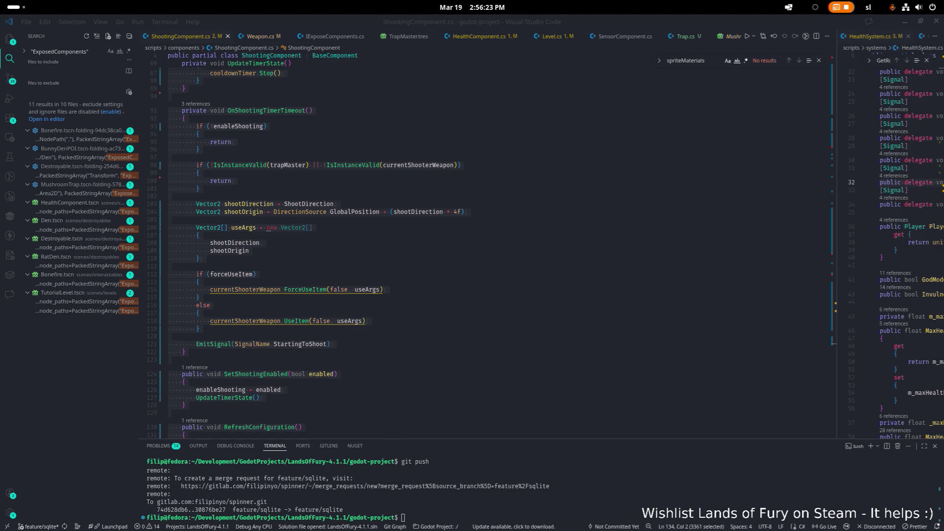
# Read the shooting timer's UseItem call and widen the HealthSystem.cs editor on the right.
pyautogui.click(413, 242)
pyautogui.moveTo(376, 240)
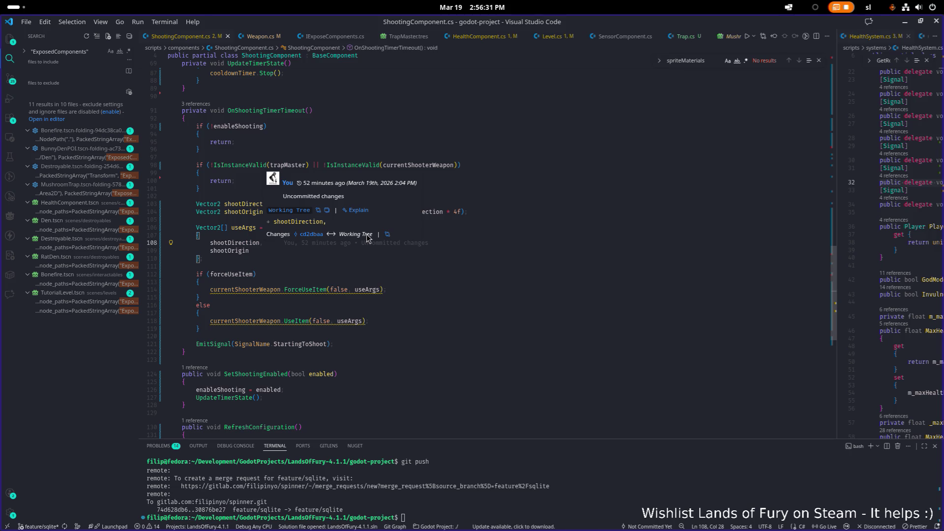
pyautogui.scroll(-20, 416, 230)
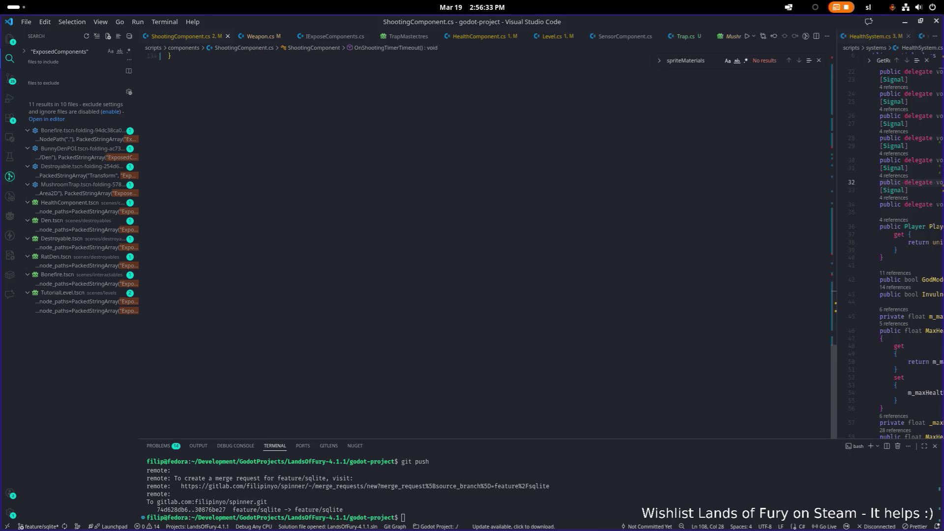
pyautogui.scroll(10, 434, 187)
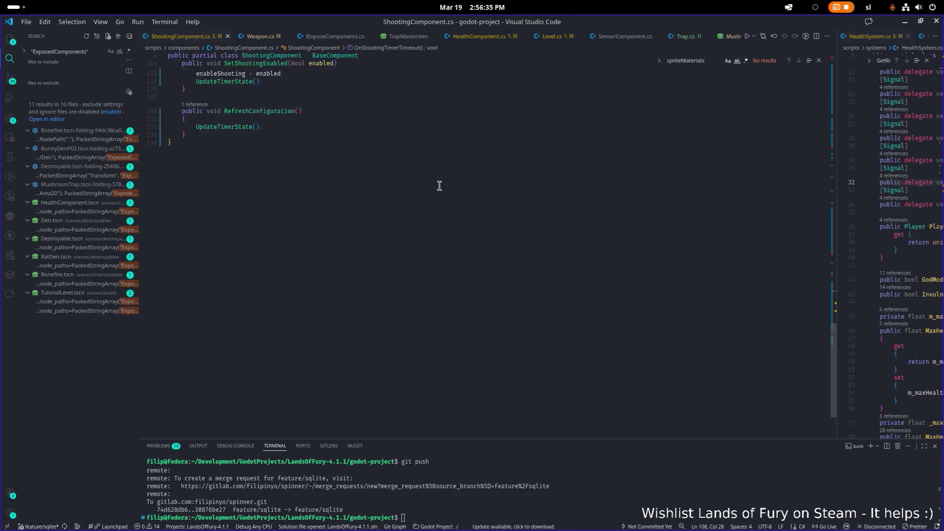
pyautogui.scroll(15, 435, 188)
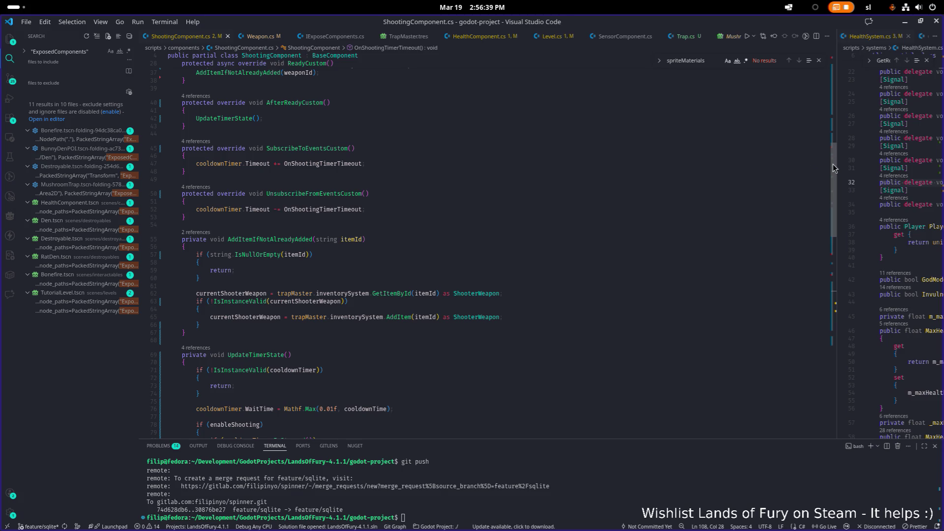
pyautogui.moveTo(835, 165); pyautogui.dragTo(704, 172)
pyautogui.click(653, 180)
pyautogui.hotkey('alt', 'Tab')
pyautogui.hotkey('alt', 'Tab')
pyautogui.hotkey('alt', 'Tab')
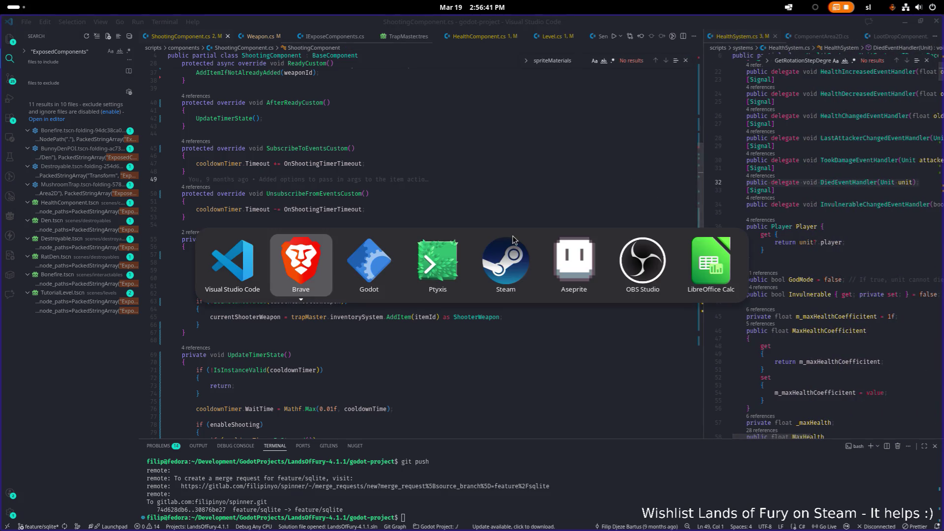
# Zoom Godot's viewport onto the MushroomTrap mushroom sprite, then return to Aseprite.
pyautogui.click(368, 266)
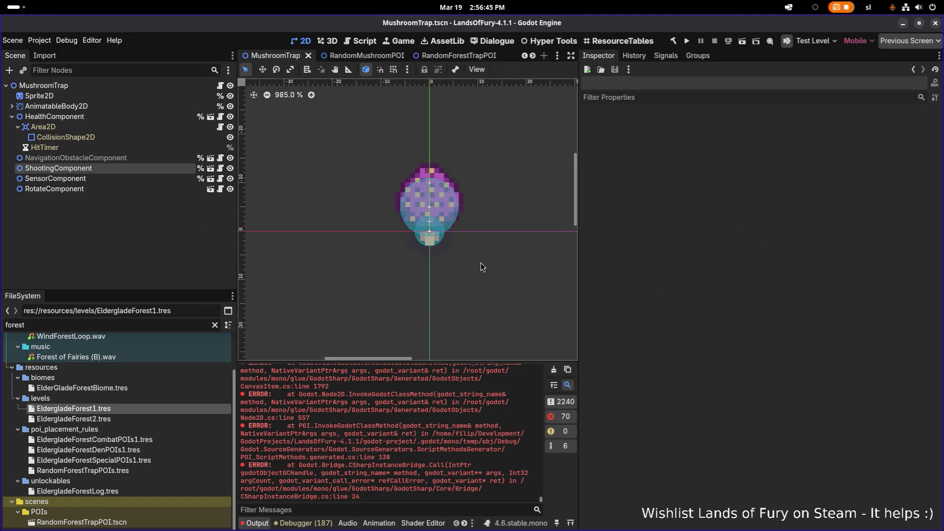
pyautogui.scroll(4, 479, 260)
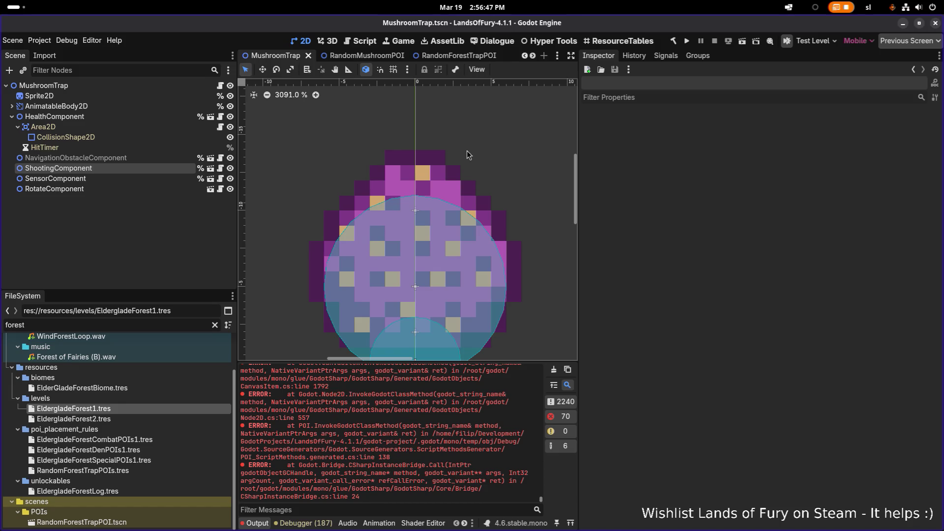
pyautogui.hotkey('alt', 'Tab')
pyautogui.click(583, 266)
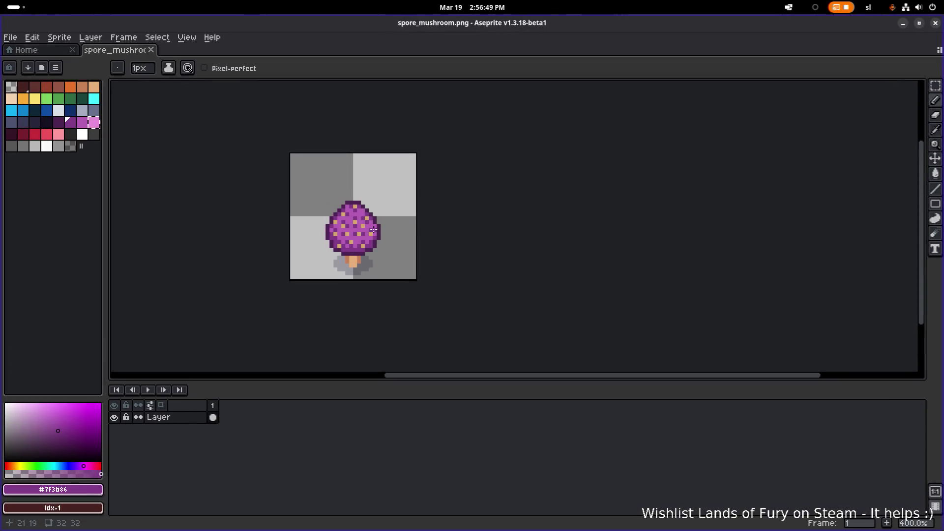
# Zoom in and choose the medium purple palette colour, index 29.
pyautogui.press('+')
pyautogui.press('+')
pyautogui.press('+')
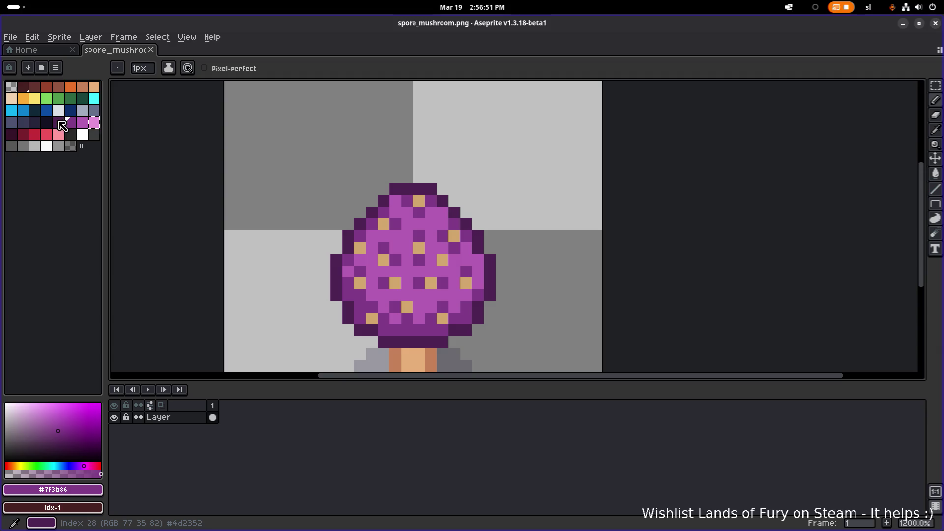
pyautogui.click(63, 124)
pyautogui.scroll(1, 347, 234)
pyautogui.scroll(-5, 375, 225)
pyautogui.scroll(2, 522, 224)
pyautogui.scroll(2, 462, 241)
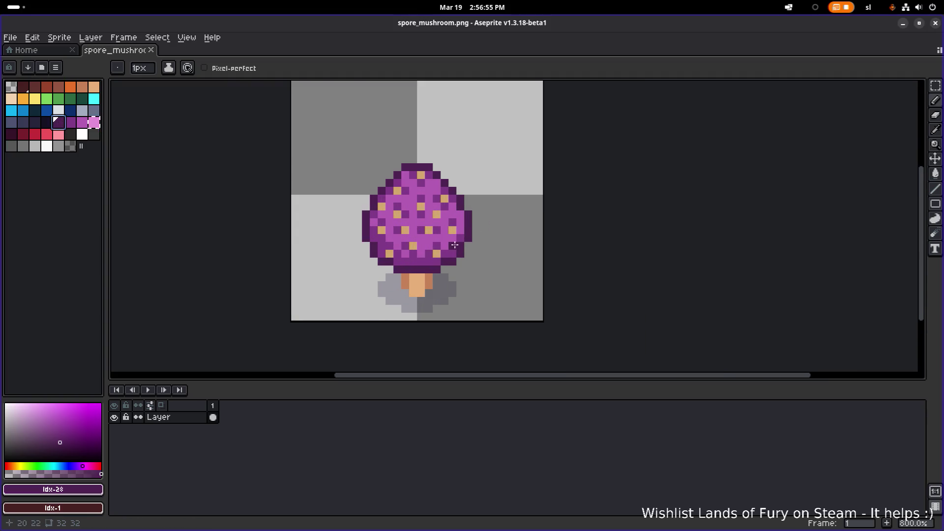
pyautogui.click(70, 123)
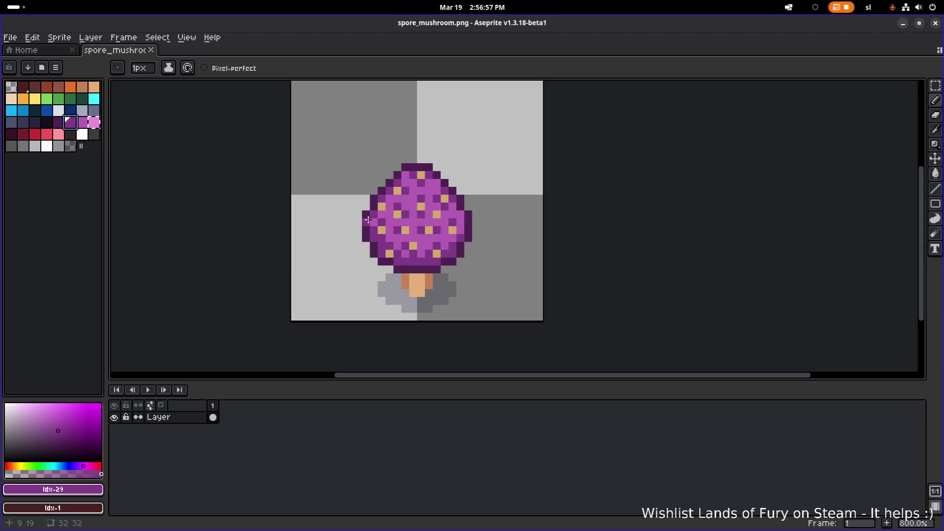
pyautogui.scroll(3, 368, 221)
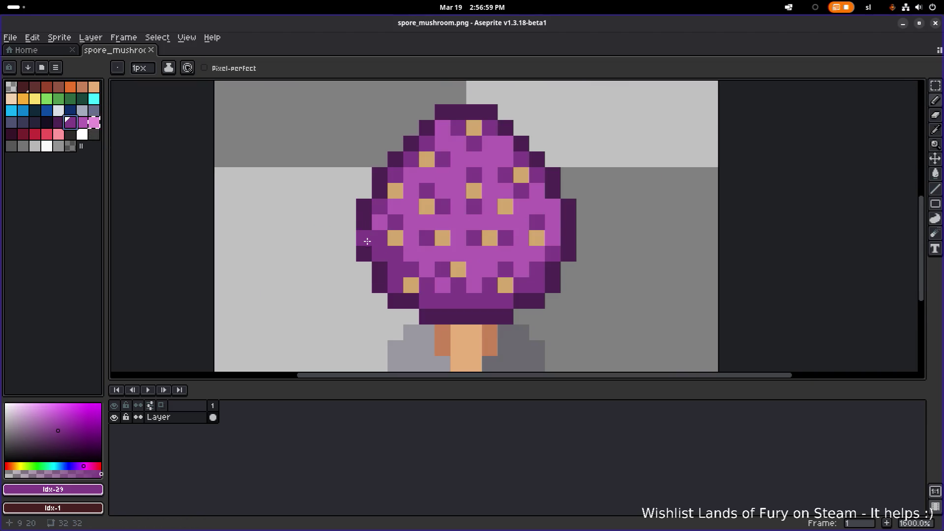
# Repaint the mushroom's upper-left outline pixels purple with the Pencil tool.
pyautogui.press('b')
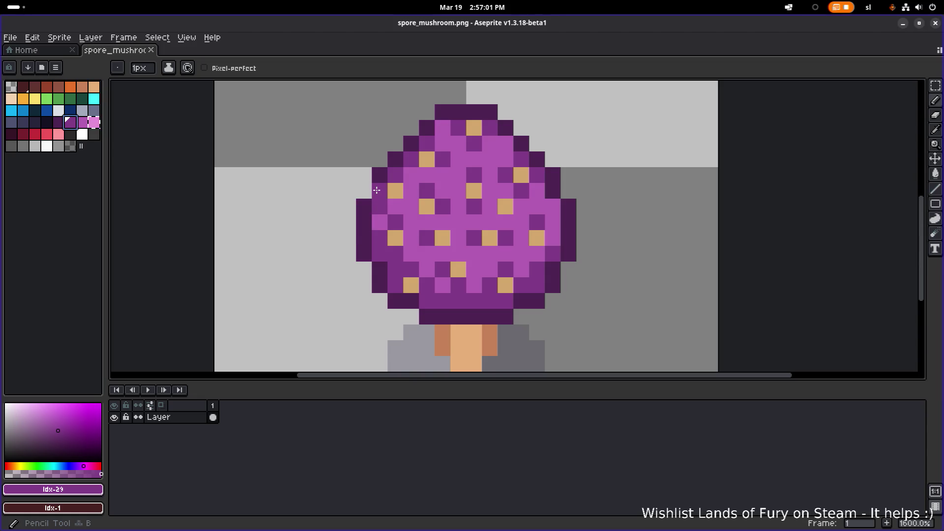
pyautogui.moveTo(377, 190)
pyautogui.mouseDown()
pyautogui.moveTo(445, 112)
pyautogui.moveTo(491, 111)
pyautogui.moveTo(556, 183)
pyautogui.mouseUp()
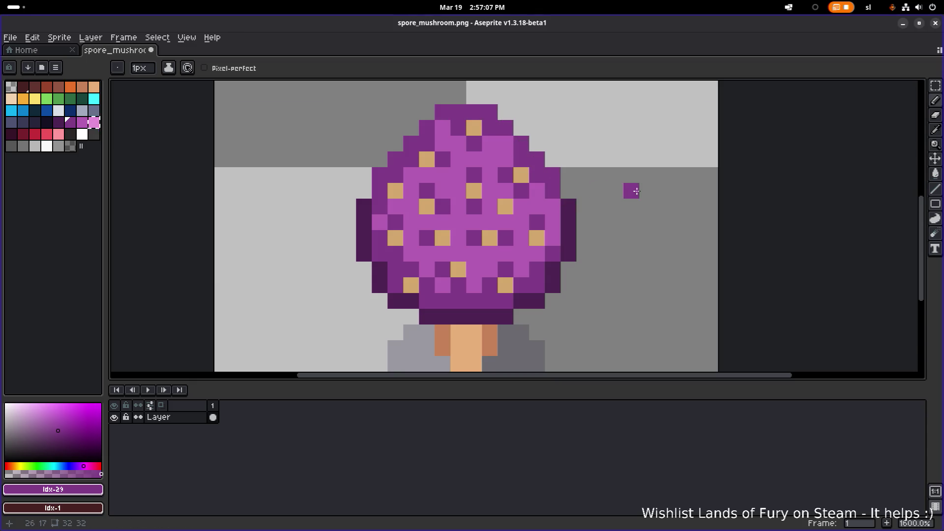
pyautogui.scroll(-7, 637, 191)
pyautogui.scroll(5, 622, 191)
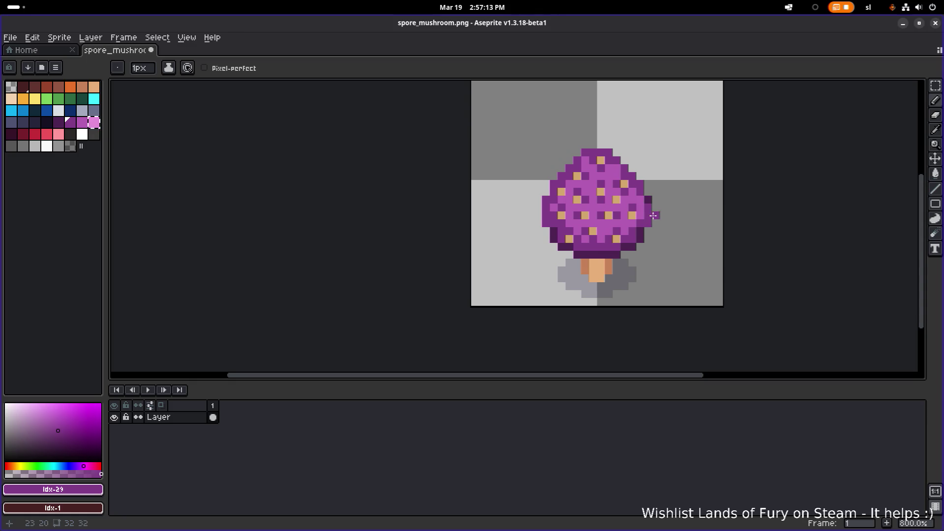
pyautogui.scroll(-6, 651, 198)
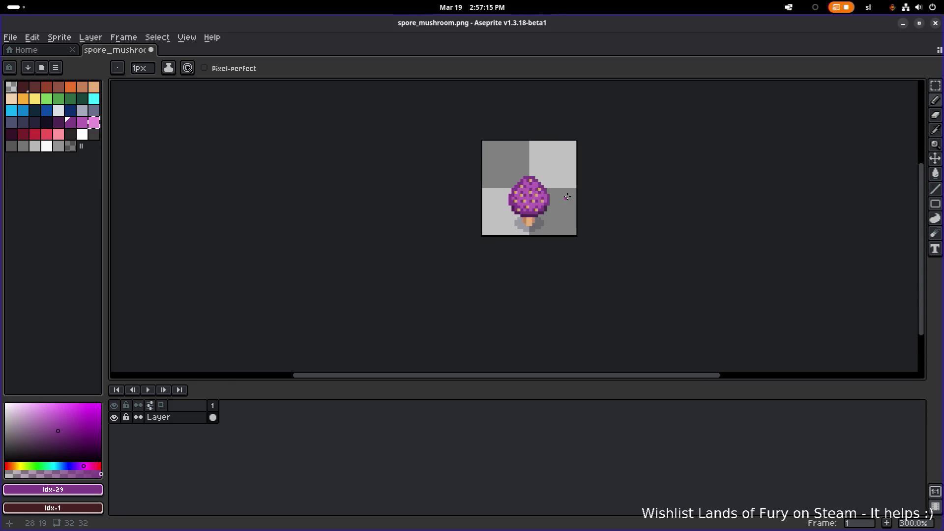
pyautogui.scroll(2, 580, 193)
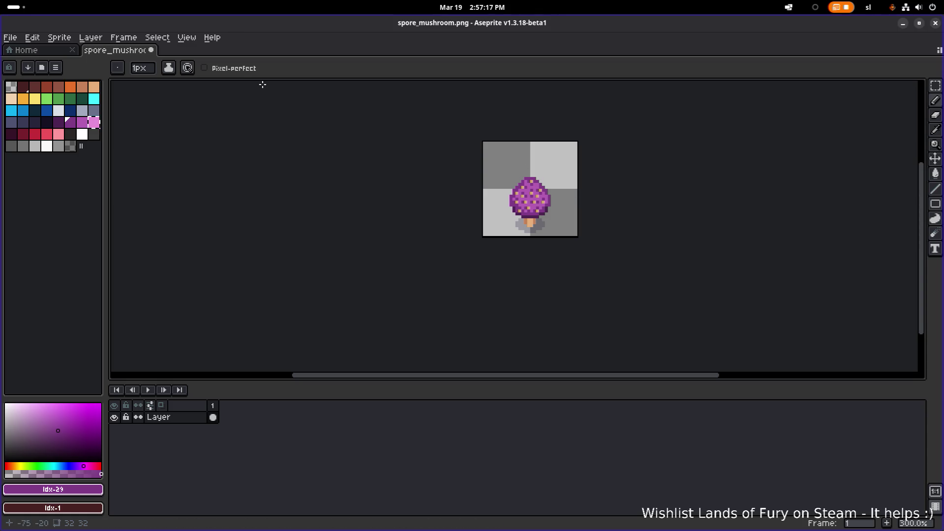
pyautogui.click(10, 37)
# Open traps.png from the traps folder and zoom in on its top-left spore mushroom.
pyautogui.click(36, 62)
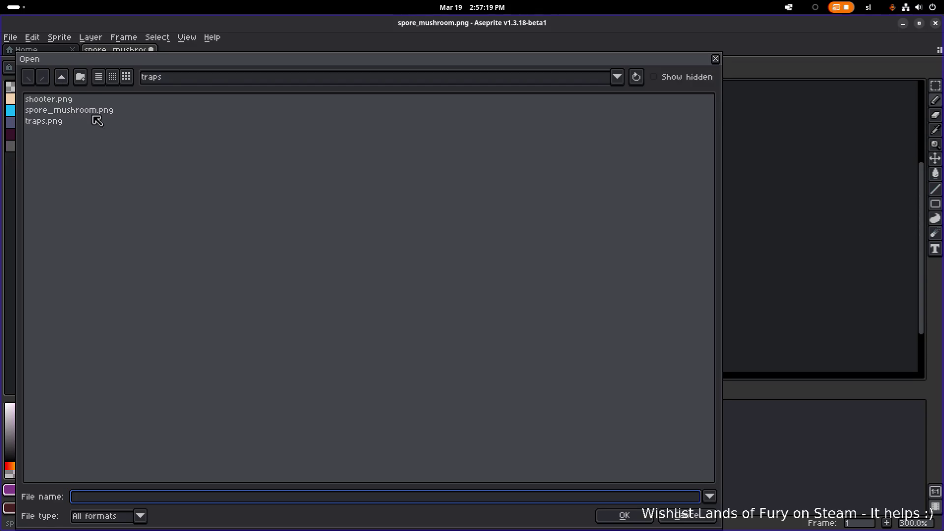
pyautogui.doubleClick(63, 121)
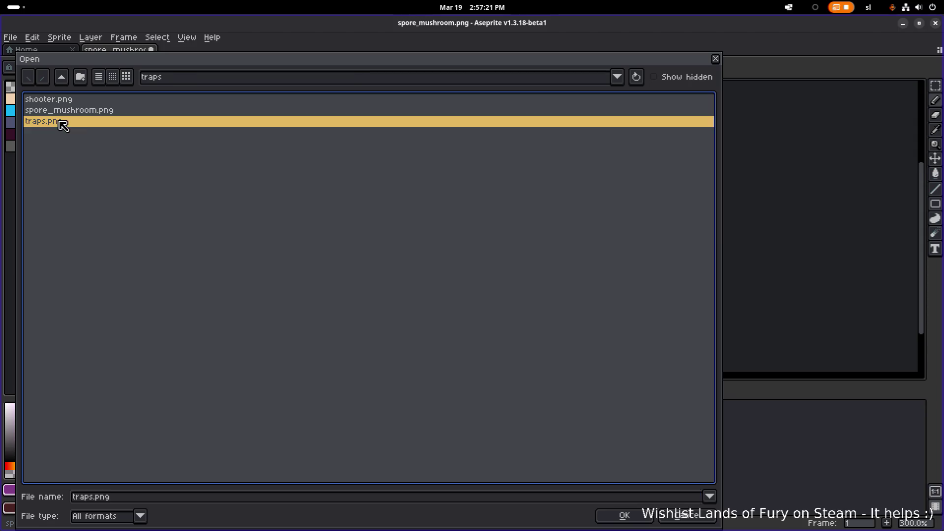
pyautogui.scroll(2, 319, 169)
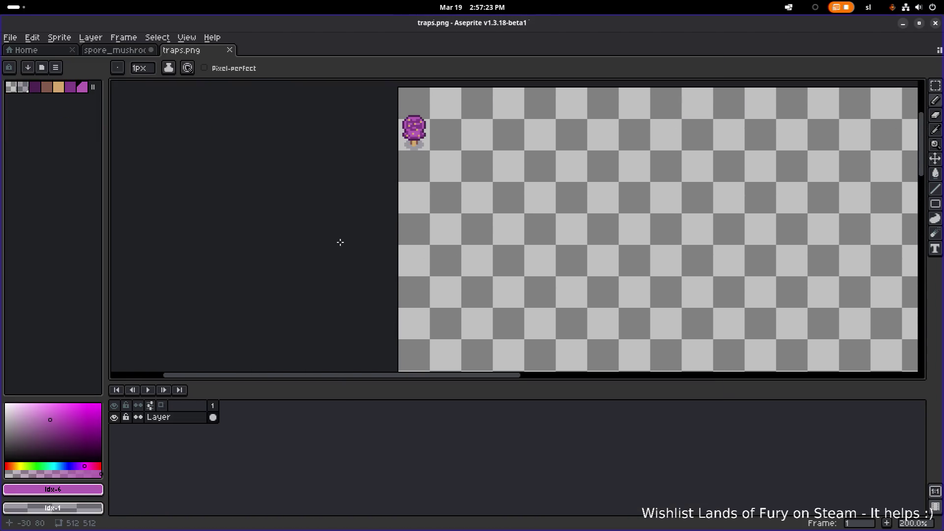
pyautogui.scroll(3, 337, 255)
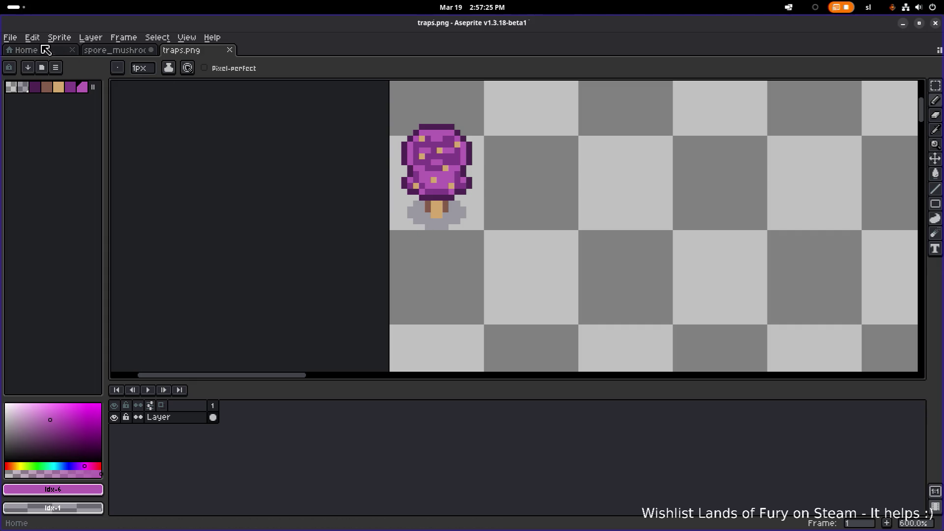
pyautogui.click(10, 37)
pyautogui.moveTo(69, 73)
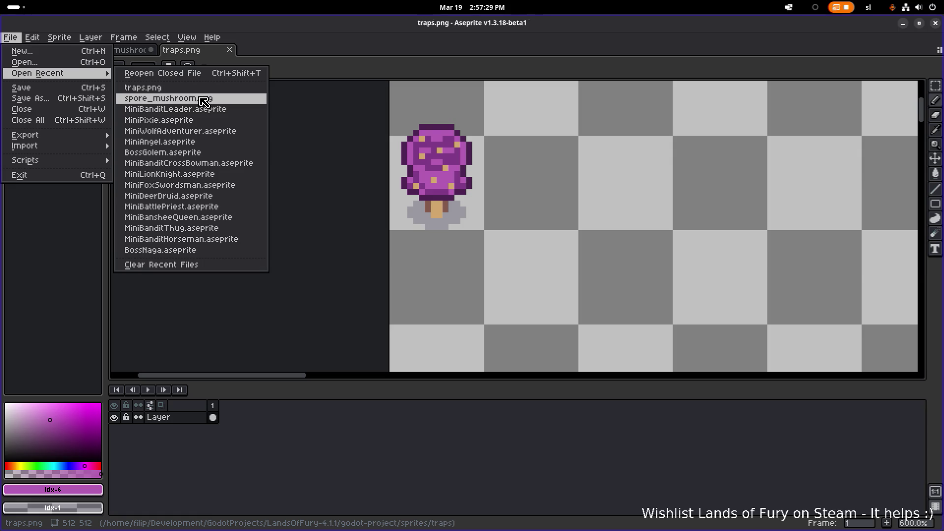
# In the Open dialog, go up to the sprites folder and enter environment.
pyautogui.click(35, 65)
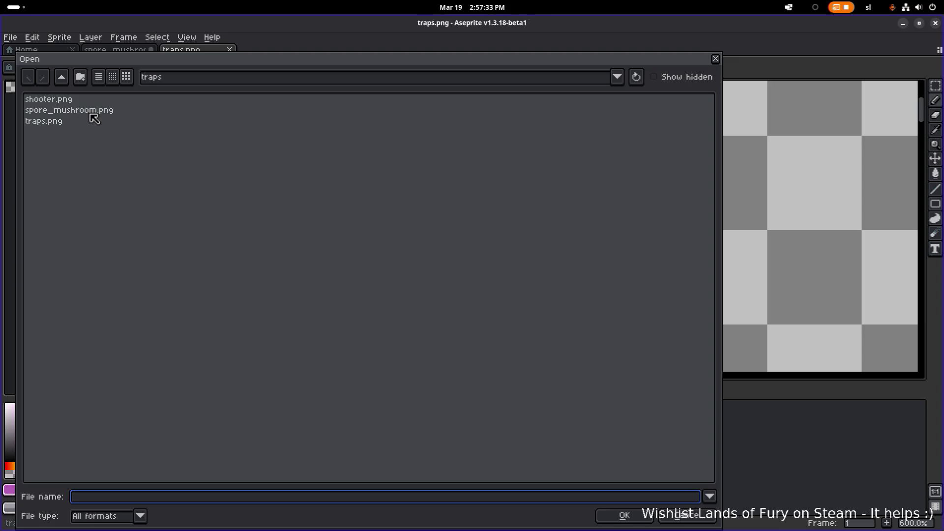
pyautogui.click(61, 76)
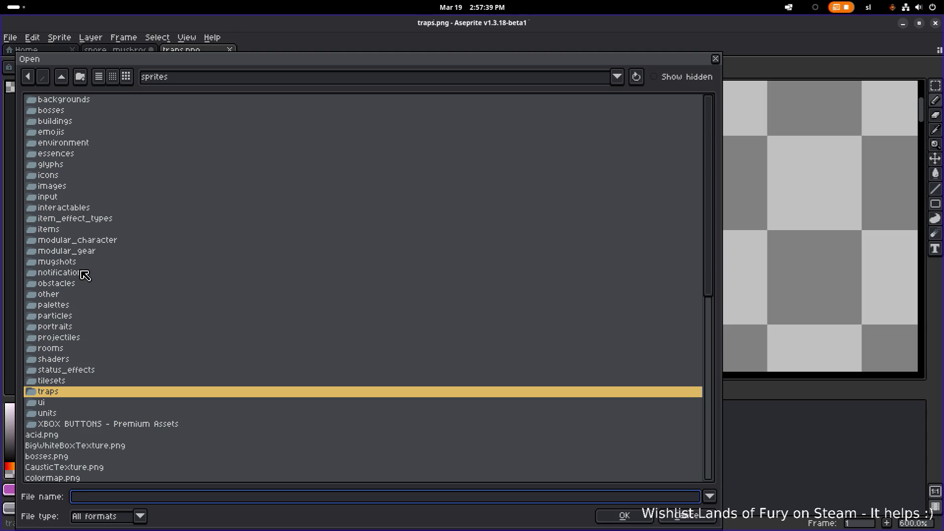
pyautogui.scroll(-1, 110, 139)
pyautogui.scroll(1, 106, 147)
pyautogui.click(65, 103)
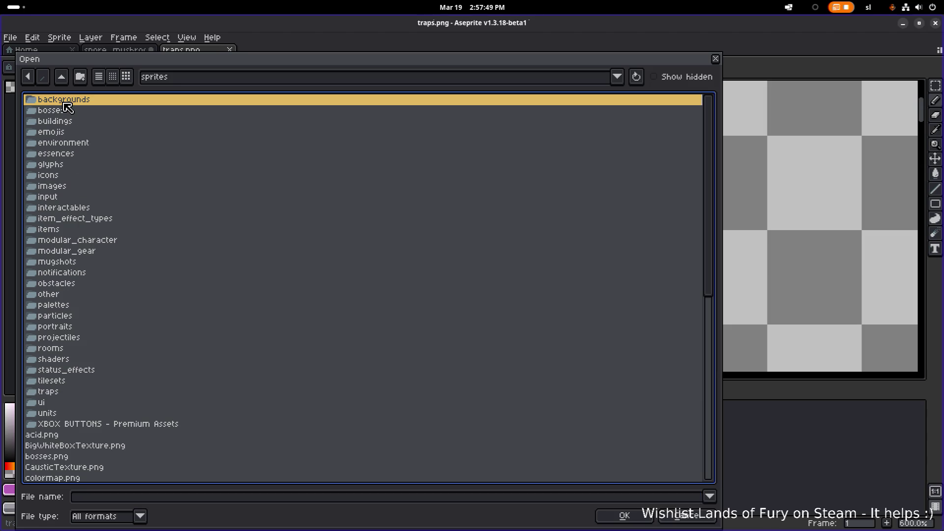
pyautogui.scroll(-9, 121, 267)
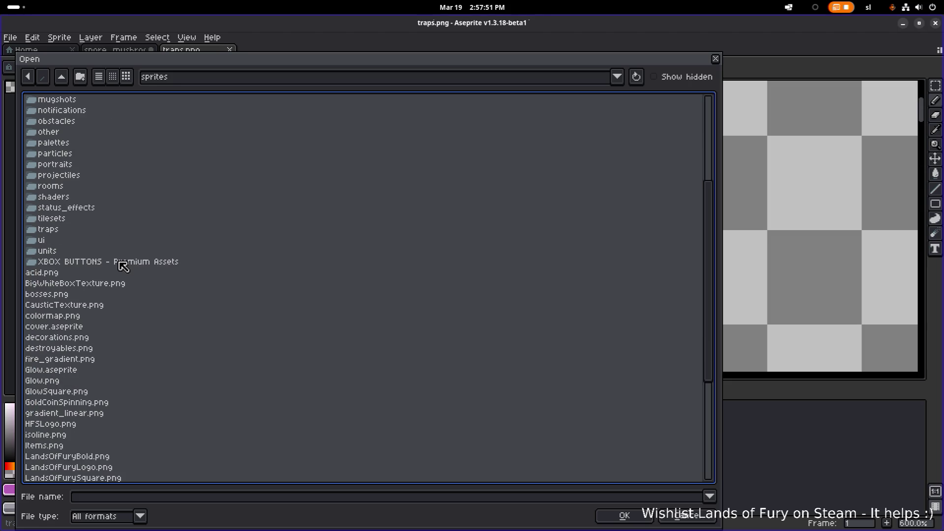
pyautogui.scroll(-3, 118, 261)
pyautogui.scroll(20, 114, 254)
pyautogui.scroll(8, 111, 253)
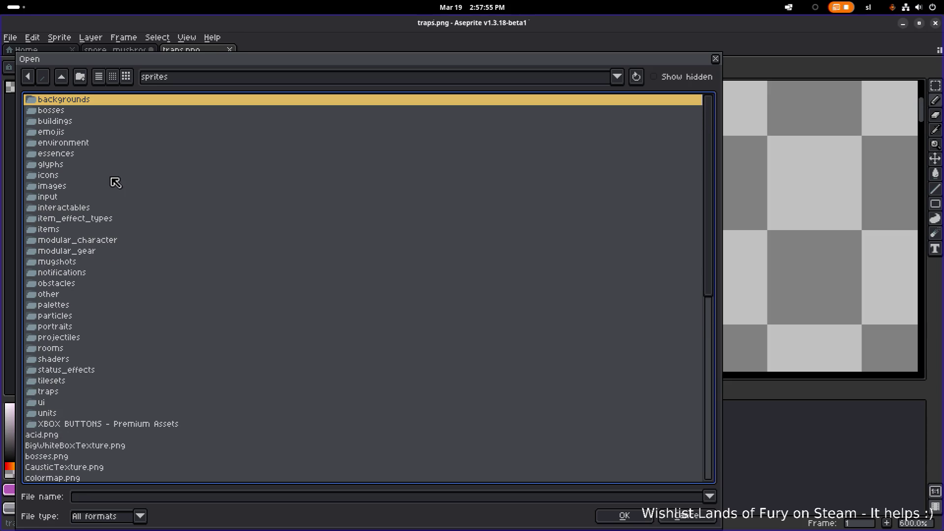
pyautogui.doubleClick(87, 148)
# Open Decorations.png, zoom to its mushrooms, then switch back to the spore_mushroom tab.
pyautogui.doubleClick(63, 99)
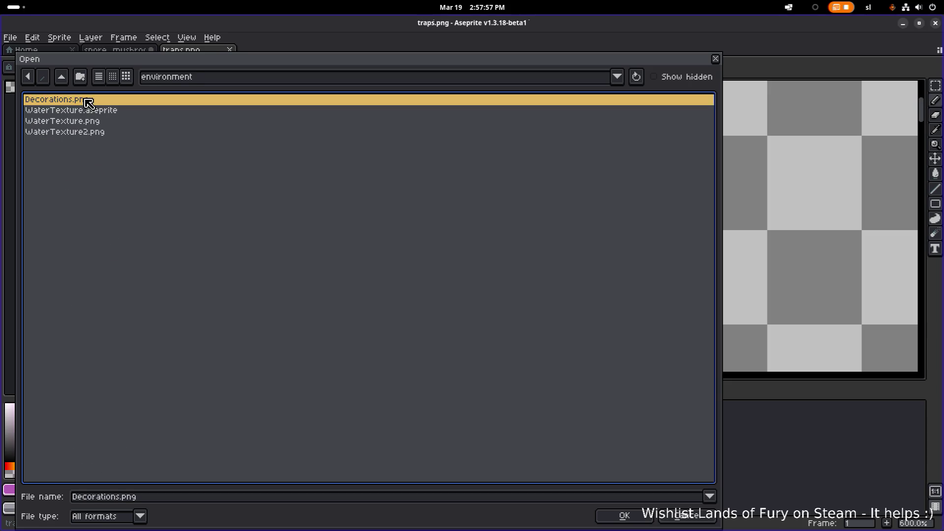
pyautogui.scroll(3, 514, 228)
pyautogui.scroll(3, 227, 243)
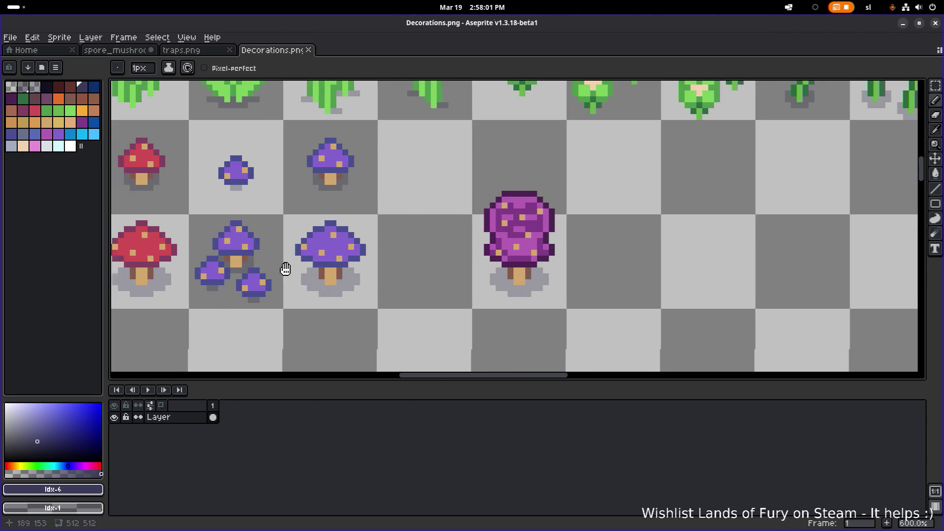
pyautogui.hscroll(-5, 278, 268)
pyautogui.scroll(1, 379, 248)
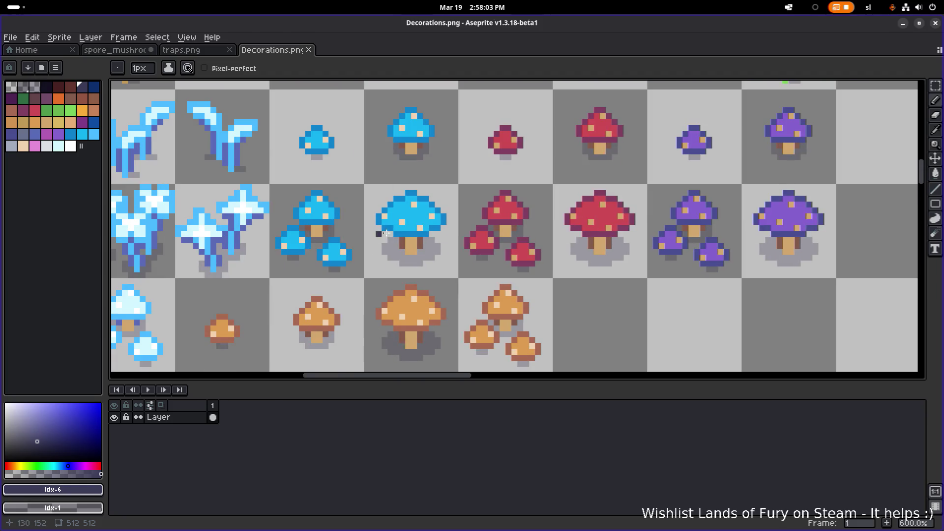
pyautogui.click(115, 50)
pyautogui.scroll(-4, 422, 134)
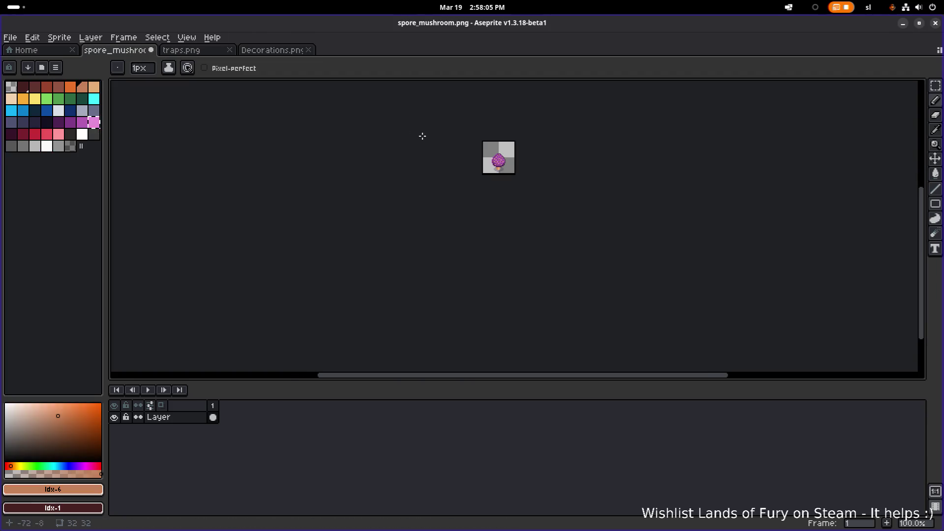
# Undo two pencil strokes on the mushroom sprite, then redo one of them.
pyautogui.scroll(2, 472, 145)
pyautogui.hscroll(3, 472, 145)
pyautogui.hotkey('ctrl', 'z')
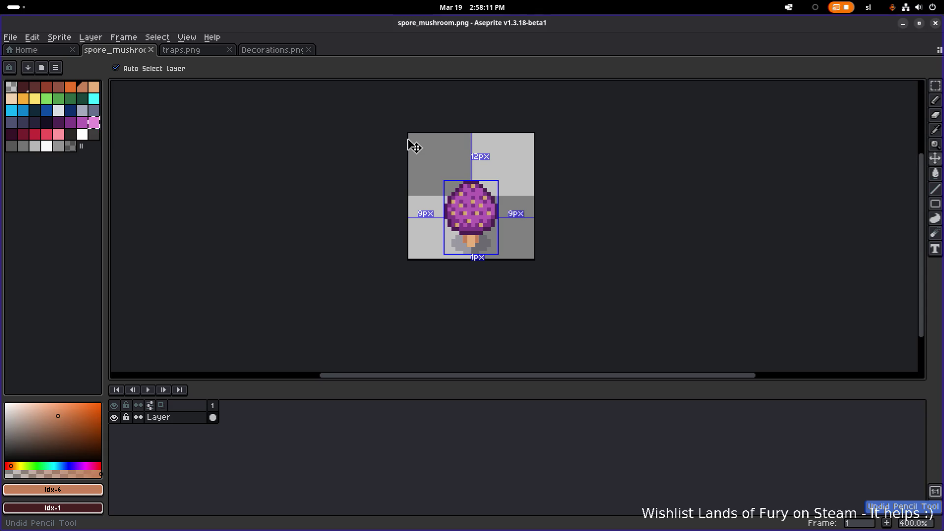
pyautogui.hotkey('ctrl', 'z')
pyautogui.hotkey('ctrl', 'y')
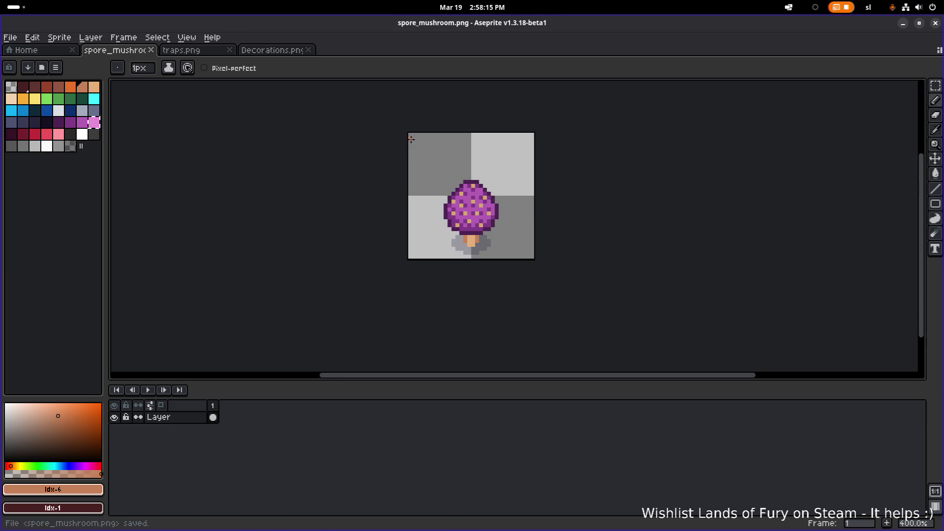
# View the mushroom sprites zoomed out on the Decorations sheet, then minimize Aseprite.
pyautogui.click(273, 53)
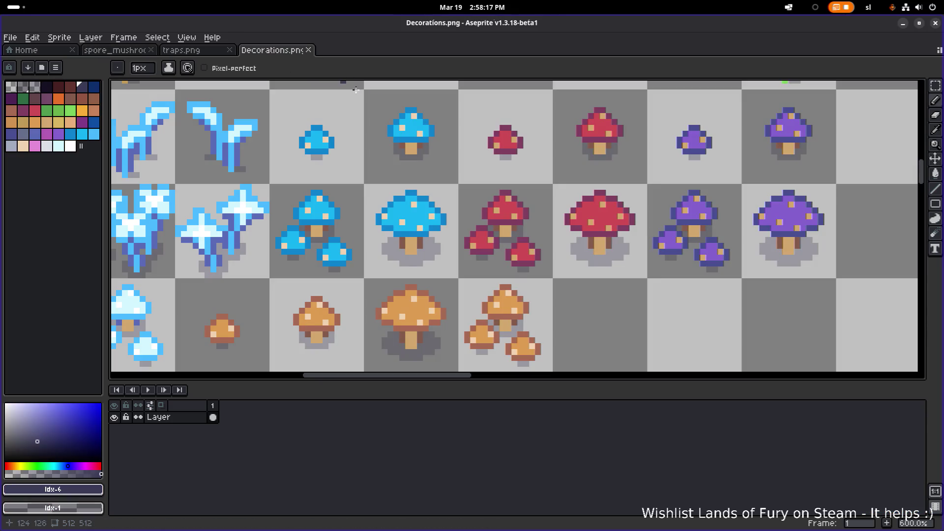
pyautogui.scroll(-1, 427, 129)
pyautogui.click(903, 24)
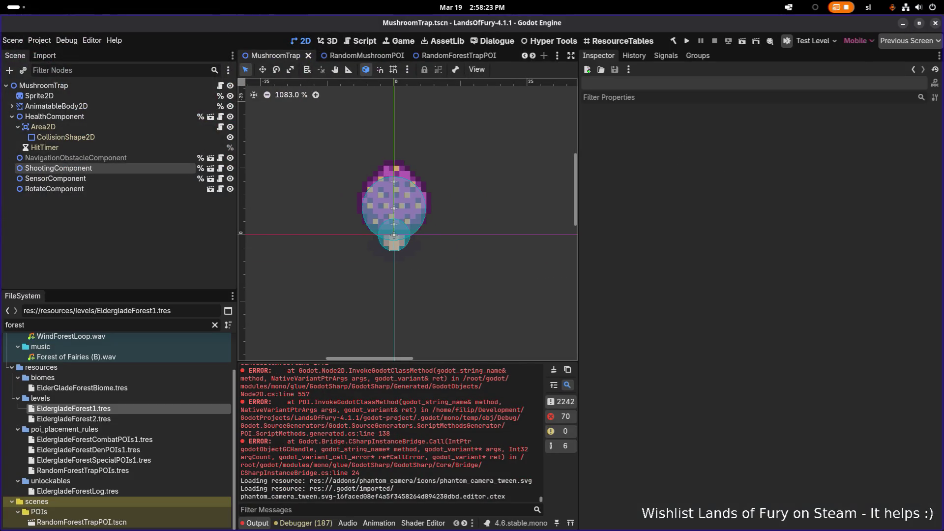
# Switch to Visual Studio Code and go to ShootingComponent's Shooting export group.
pyautogui.hotkey('alt', 'Tab')
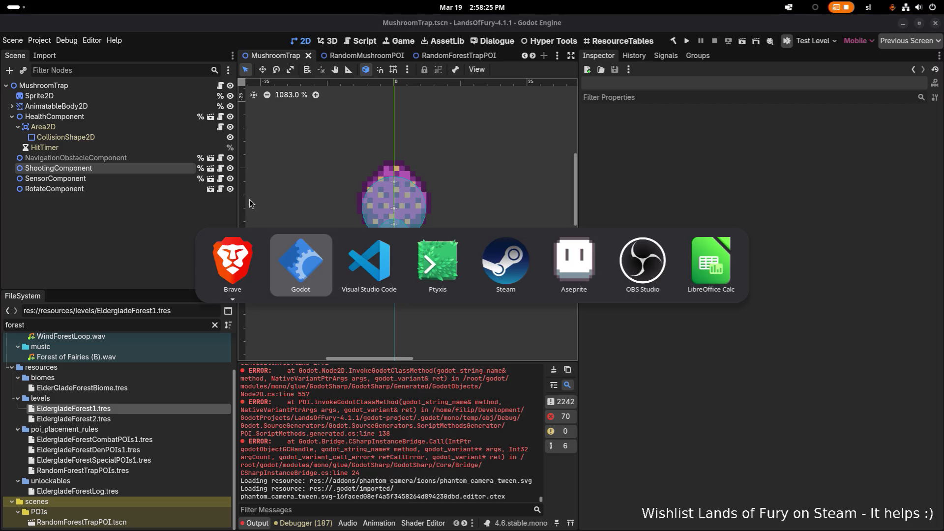
pyautogui.click(364, 250)
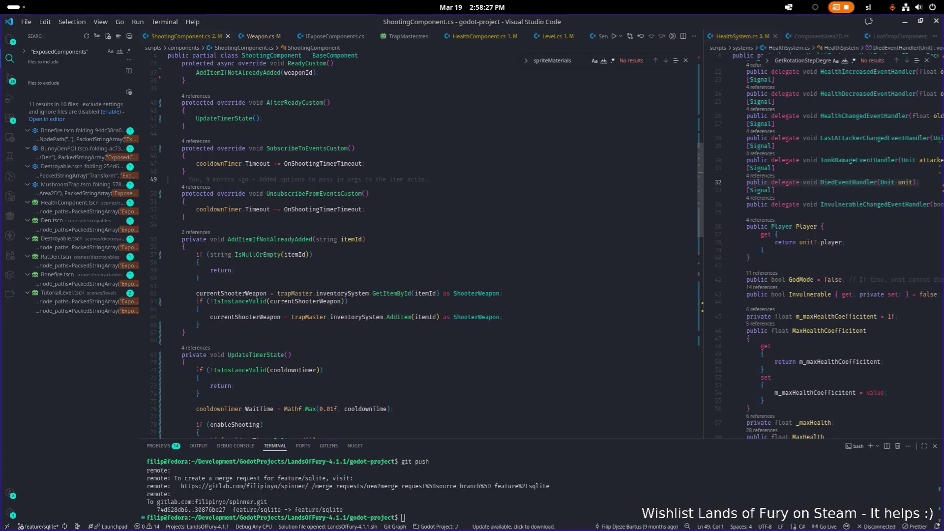
pyautogui.scroll(10, 354, 229)
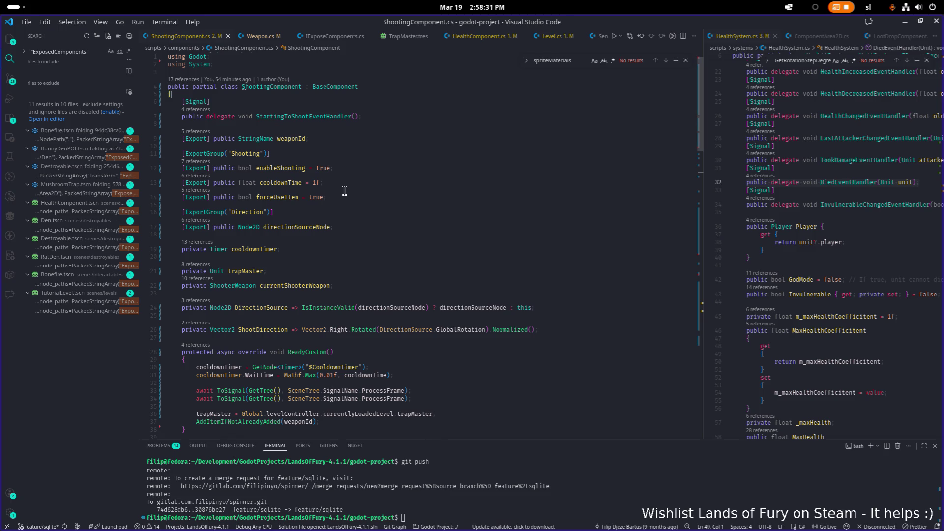
pyautogui.click(398, 164)
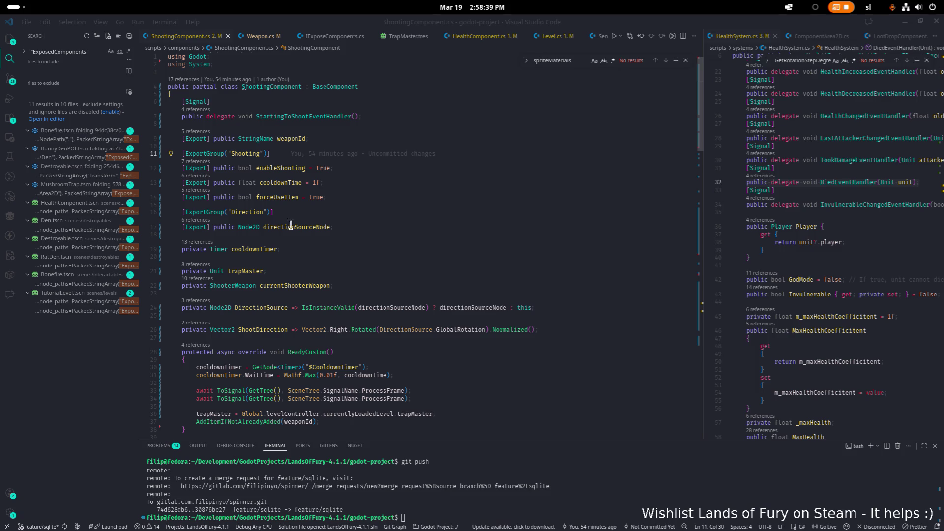
# Paste an indented Start Offset group (useRandomStartDelay, minStartDelay, maxStartDelay) below forceUseItem.
pyautogui.click(373, 225)
pyautogui.press('Up')
pyautogui.press('Up')
pyautogui.press('Up')
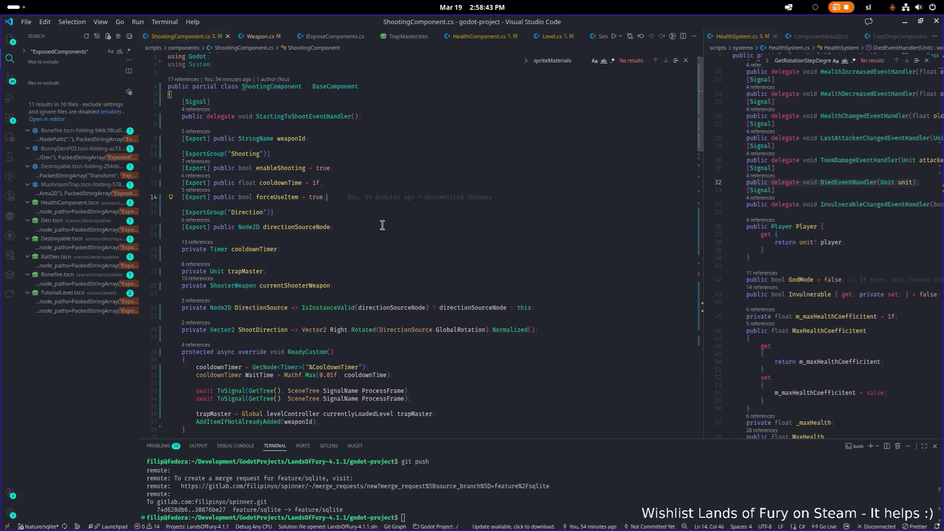
pyautogui.press('Return')
pyautogui.press('Return')
pyautogui.write('[ExportGroup("Start Offset")] [Export] public bool useRandomStartDelay = false; [Export] public float minStartDelay = 0f; [Export] public float maxStartDelay = 1f;')
pyautogui.hotkey('shift', 'Up')
pyautogui.hotkey('shift', 'Up')
pyautogui.hotkey('shift', 'Up')
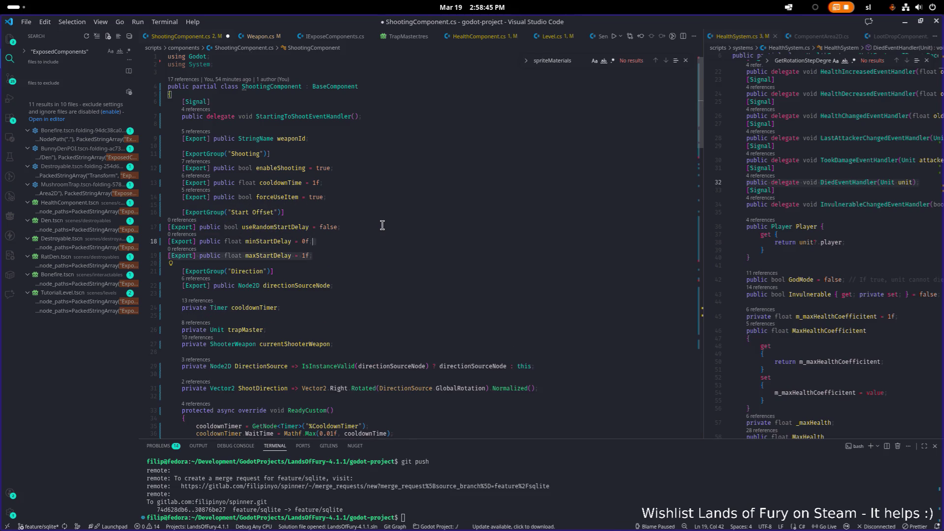
pyautogui.hotkey('shift', 'Right')
pyautogui.press('Tab')
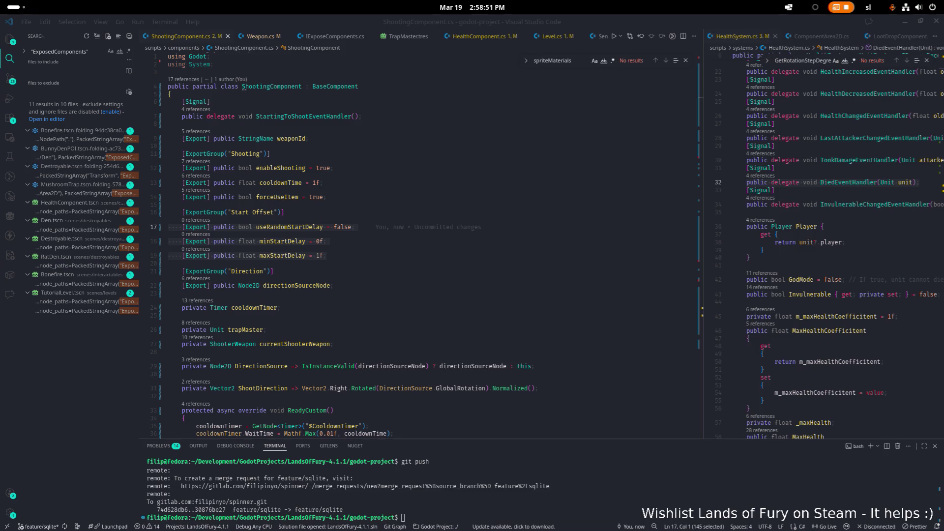
pyautogui.click(402, 229)
pyautogui.hotkey('ctrl', 'f')
# Replace UpdateTimerState with a version that starts the cooldown timer after a start delay.
pyautogui.write('updatet')
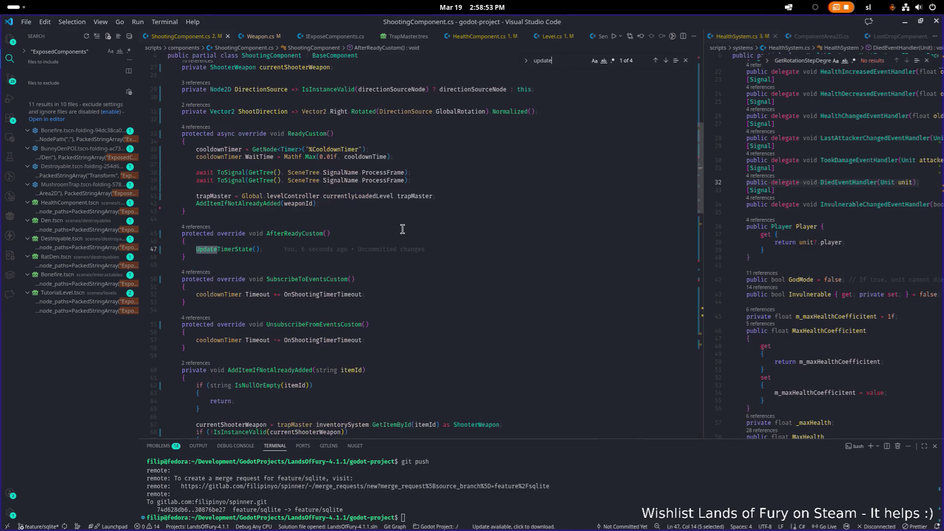
pyautogui.write('ime')
pyautogui.press('Return')
pyautogui.scroll(-2, 403, 230)
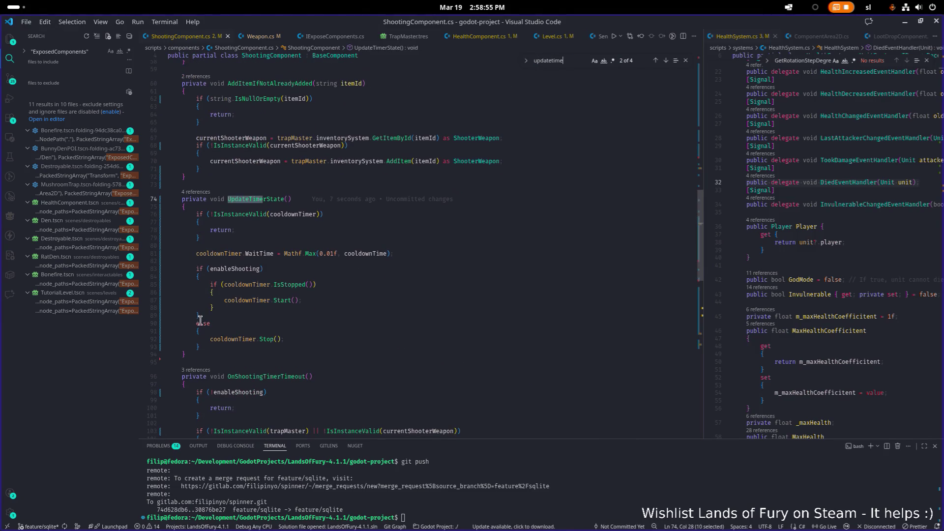
pyautogui.moveTo(191, 355); pyautogui.dragTo(170, 198)
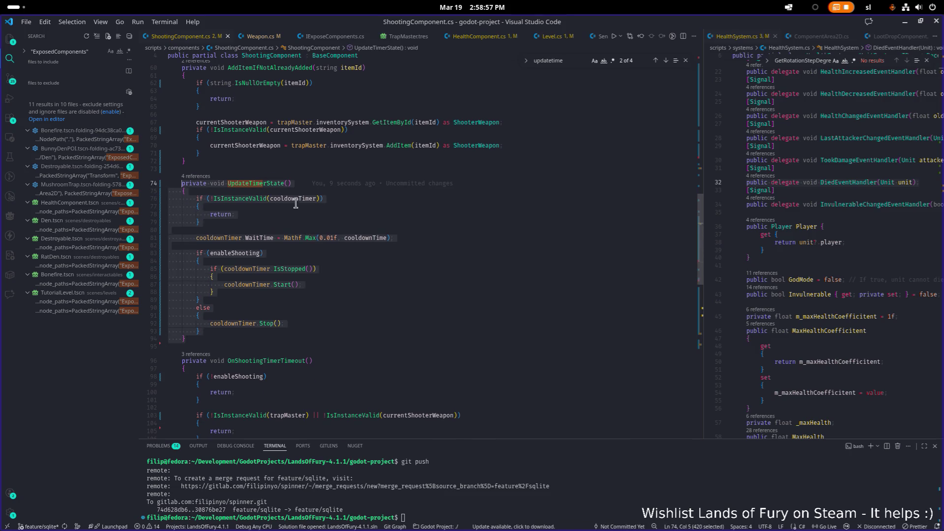
pyautogui.write('private void UpdateTimerState() {     if (!IsInstanceValid(cooldownTimer))     {         return;     }      cooldownTimer.WaitTime = Mathf.Max(0.01f, cooldownTime);      if (enableShooting)     {         if (cooldownTimer.IsStopped())         {             float startDelay = GetStartDelay();              // Start with offset, then revert to normal cadence             cooldownTimer.Start(startDelay);         }     }     else     {         cooldownTimer.Stop();     } }')
pyautogui.moveTo(189, 364); pyautogui.dragTo(154, 191)
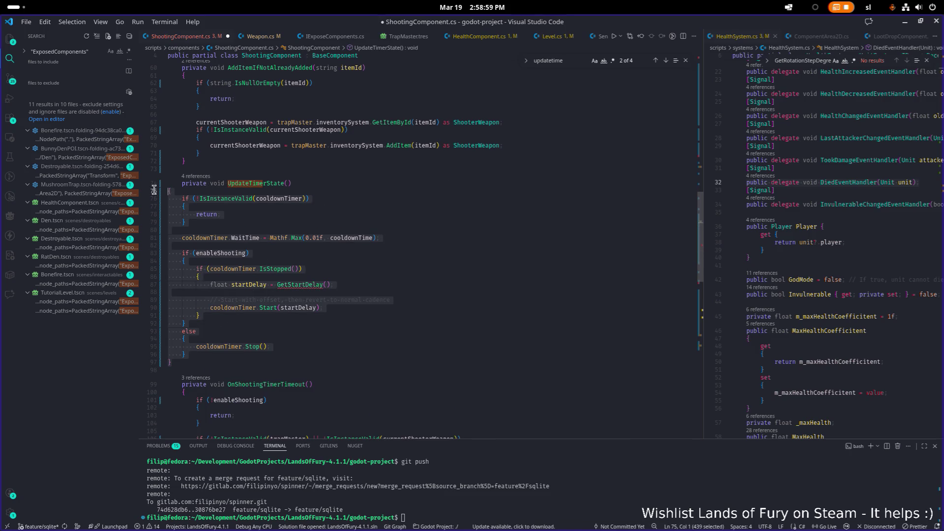
pyautogui.hotkey('ctrl', 's')
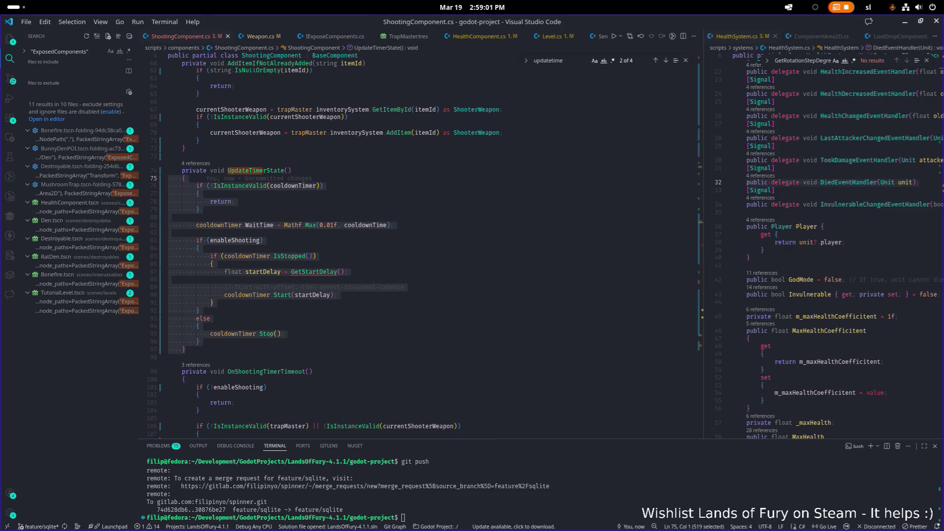
# Add the GetStartDelay method below it, indented one level, and save.
pyautogui.scroll(-5, 288, 258)
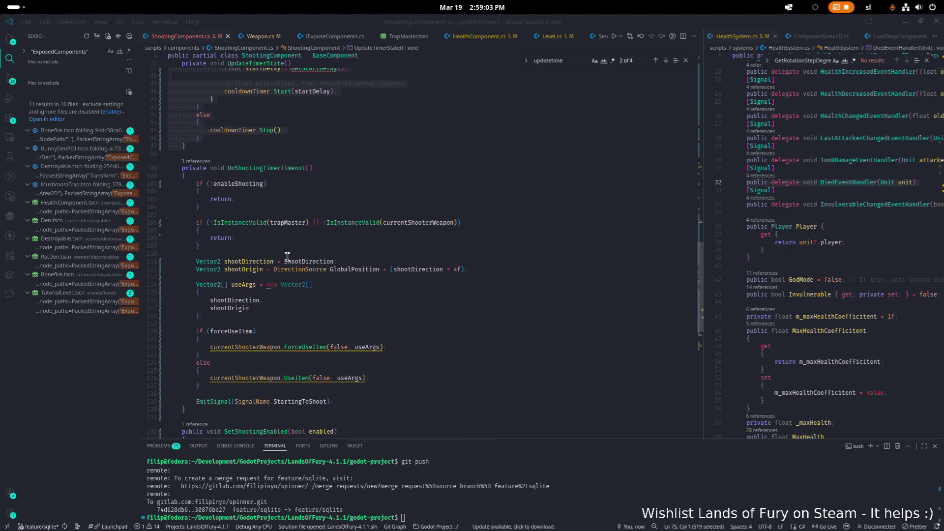
pyautogui.click(206, 146)
pyautogui.write('private float GetStartDelay() {     if (!useRandomStartDelay)     {         return cooldownTime;     }      float min = Mathf.Max(0f, Mathf.Min(minStartDelay, maxStartDelay));     float max = Mathf.Max(minStartDelay, maxStartDelay);      return (float)GD.RandRange(min, max); }')
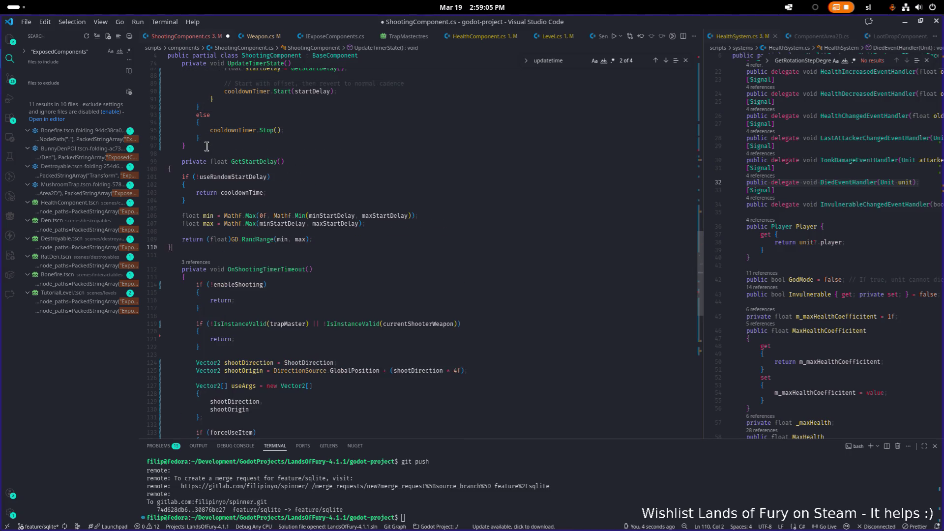
pyautogui.hotkey('shift', 'Up')
pyautogui.hotkey('shift', 'Up')
pyautogui.hotkey('shift', 'Up')
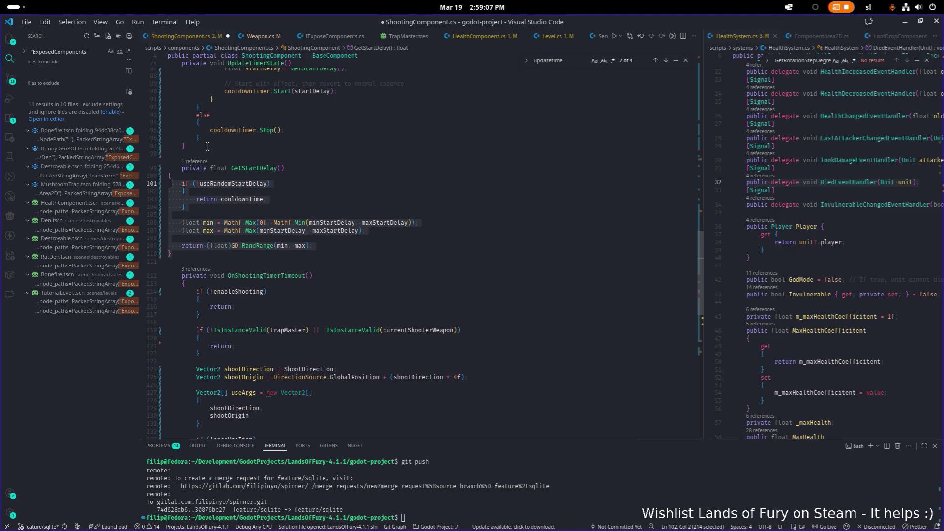
pyautogui.press('Tab')
pyautogui.hotkey('ctrl', 's')
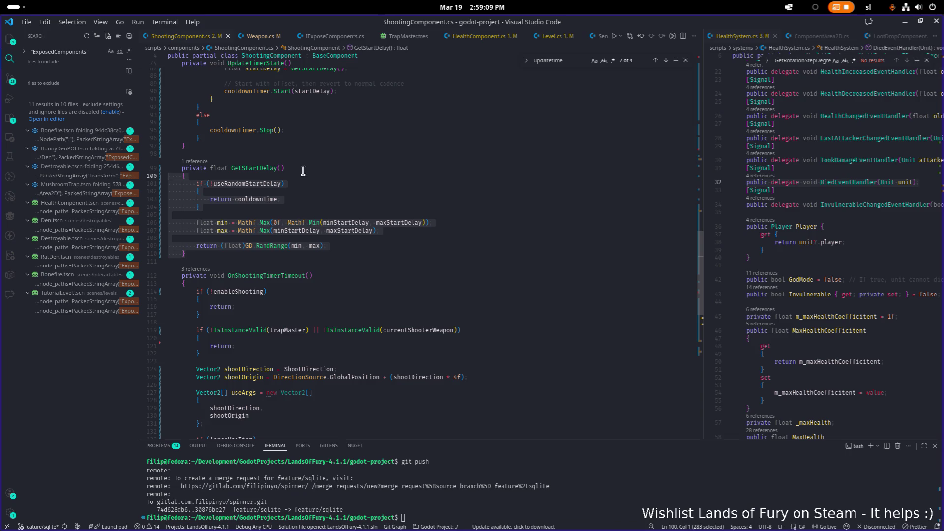
# Locate the RandRange call in GetStartDelay and place the caret after the (float) cast.
pyautogui.scroll(2, 303, 170)
pyautogui.doubleClick(271, 294)
pyautogui.hotkey('ctrl', 'f')
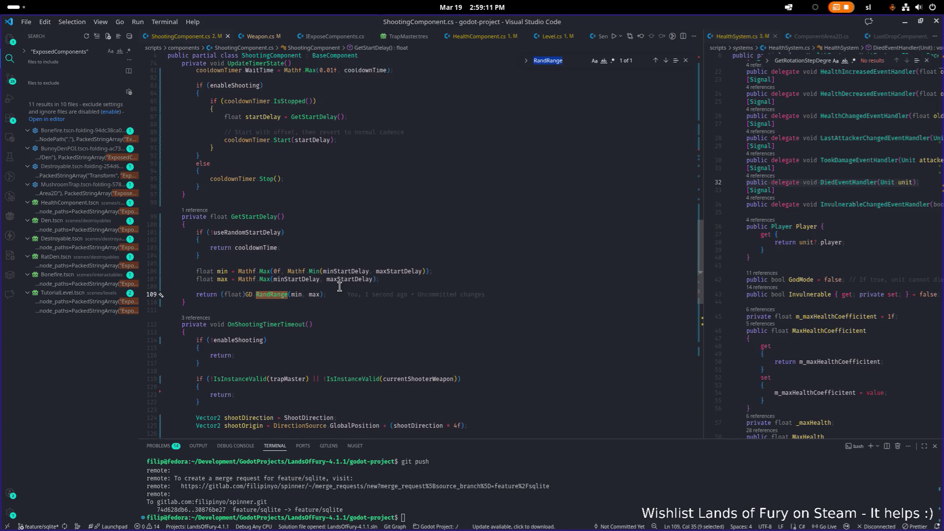
pyautogui.scroll(-3, 331, 281)
pyautogui.press('Down')
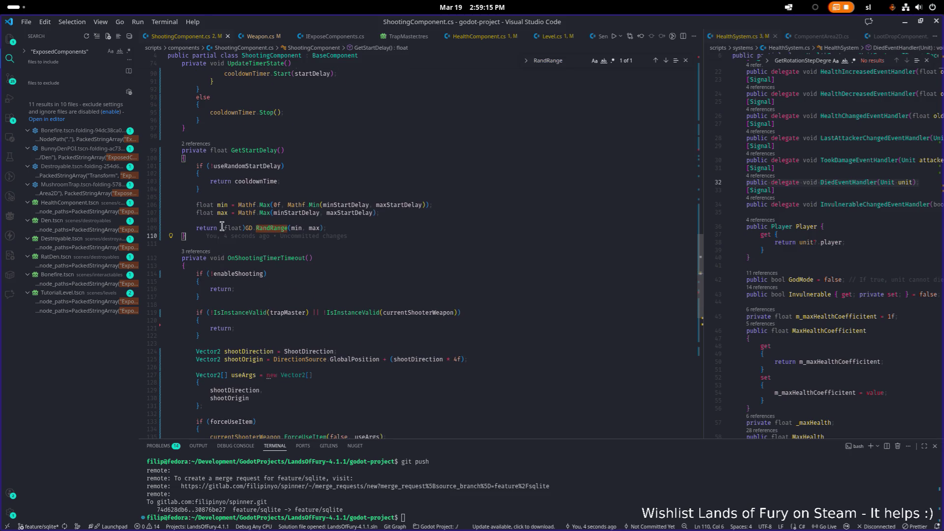
pyautogui.click(245, 228)
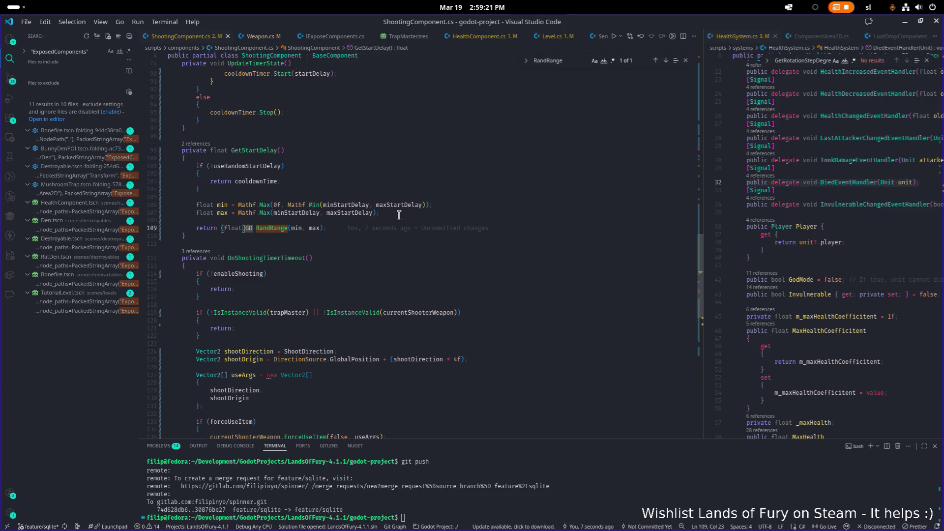
pyautogui.scroll(10, 393, 215)
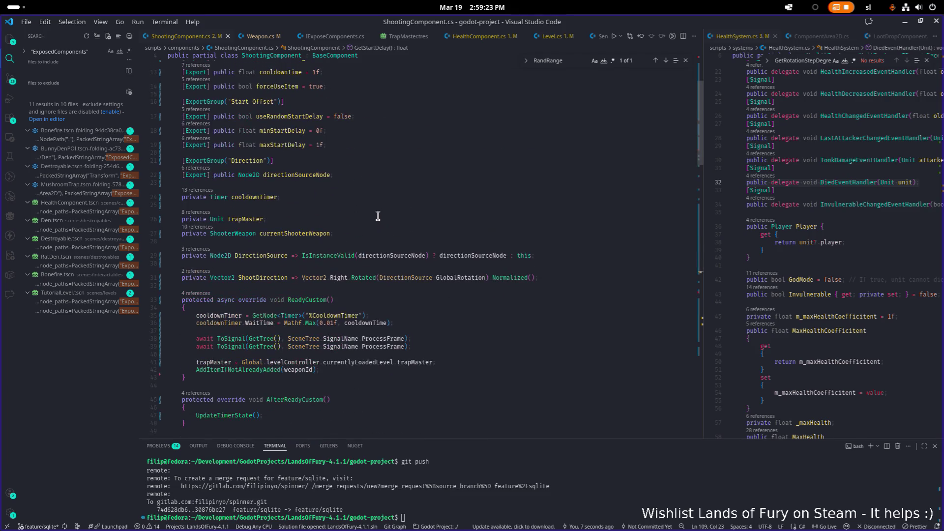
# Add a new line after ShootDirection holding a partial 'Prof' name.
pyautogui.click(551, 277)
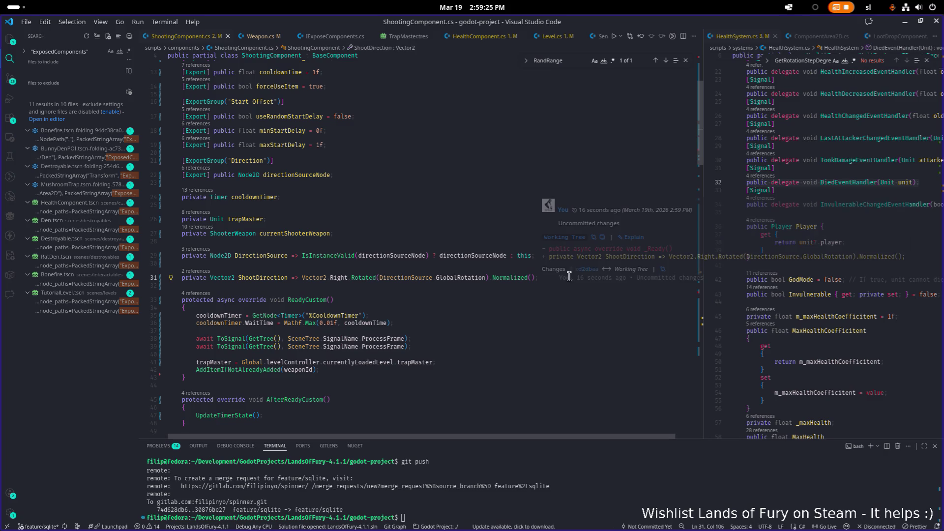
pyautogui.press('Return')
pyautogui.press('Return')
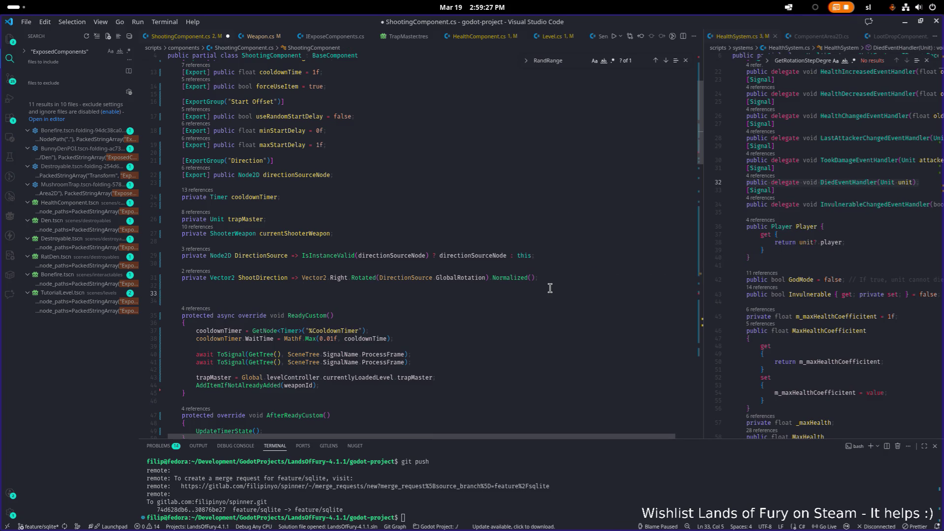
pyautogui.write('Run')
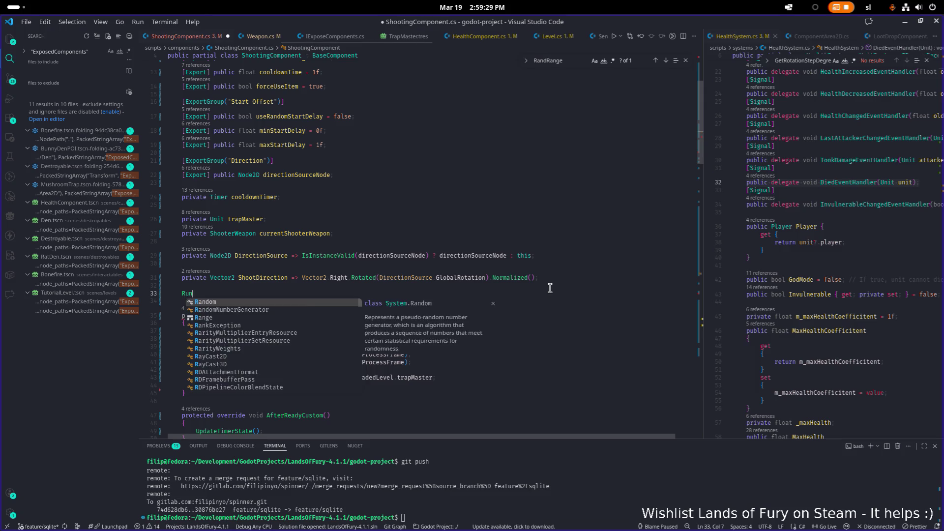
pyautogui.write('prof')
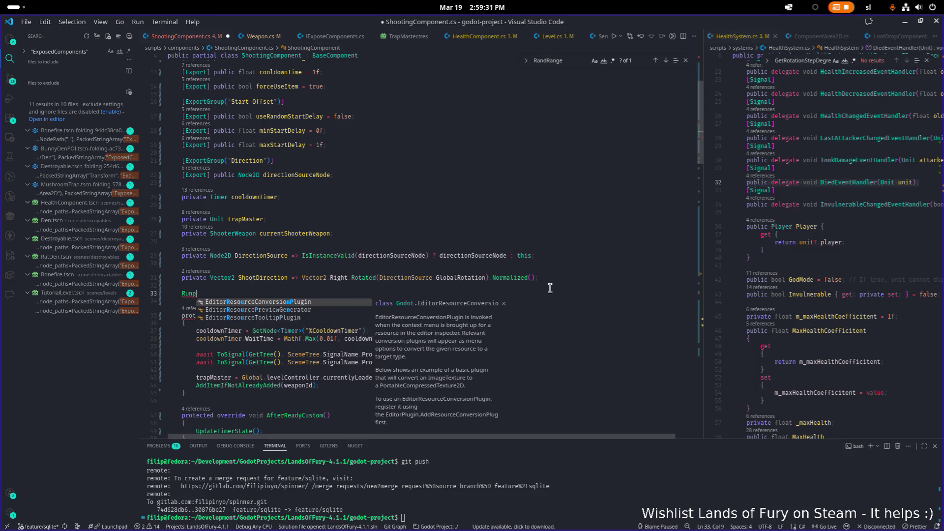
pyautogui.hotkey('shift', 'Home')
pyautogui.write('Profiler')
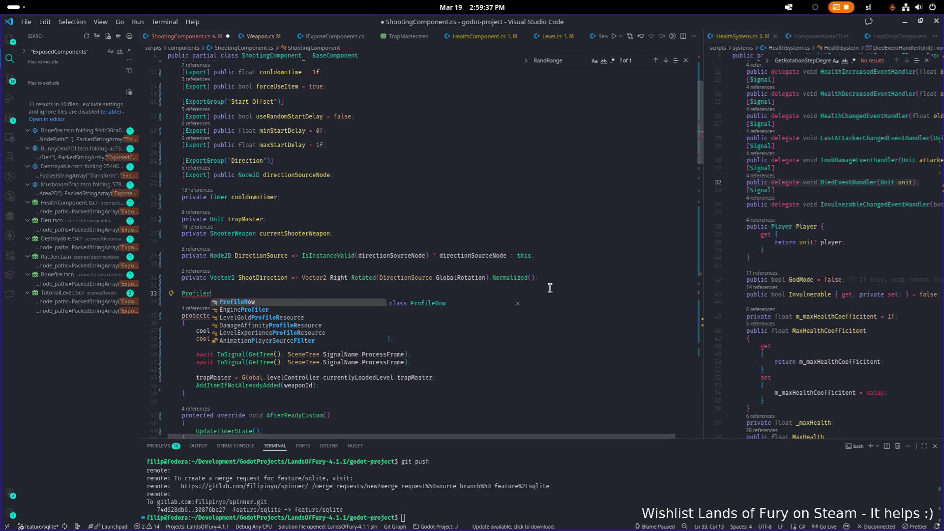
pyautogui.press('BackSpace')
pyautogui.press('BackSpace')
pyautogui.press('BackSpace')
# Quick-search the project files to list the PlayerProfile files.
pyautogui.click(830, 231)
pyautogui.hotkey('ctrl', 'p')
pyautogui.write('playprofi')
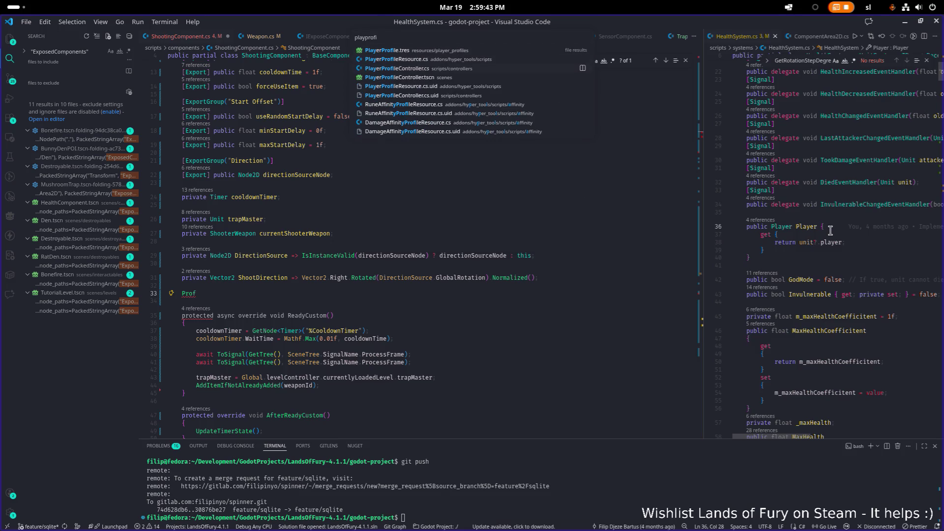
pyautogui.press('Down')
pyautogui.press('Return')
pyautogui.scroll(-15, 730, 245)
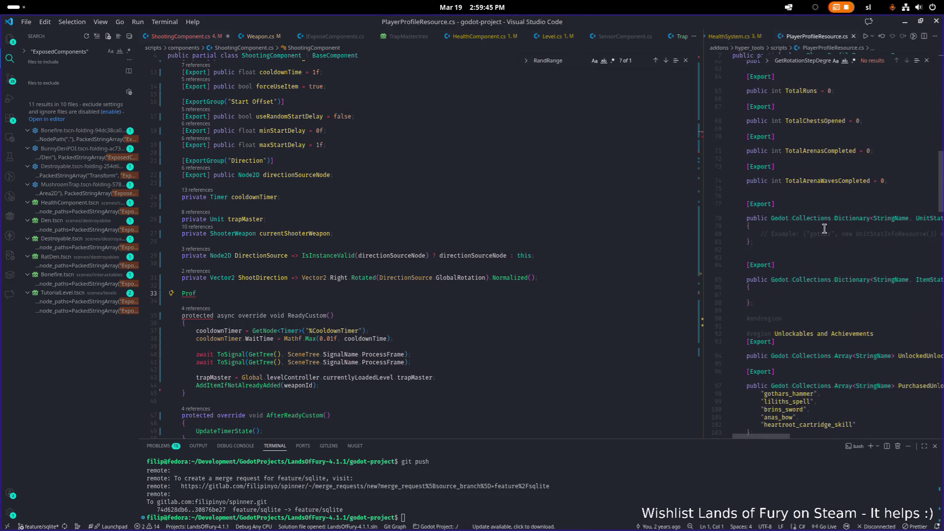
pyautogui.hotkey('ctrl', 'f')
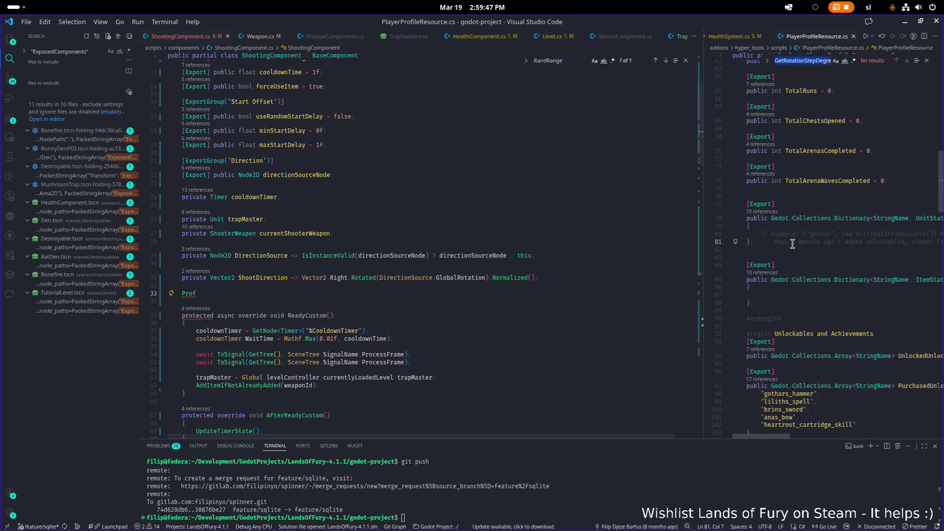
pyautogui.write('ru')
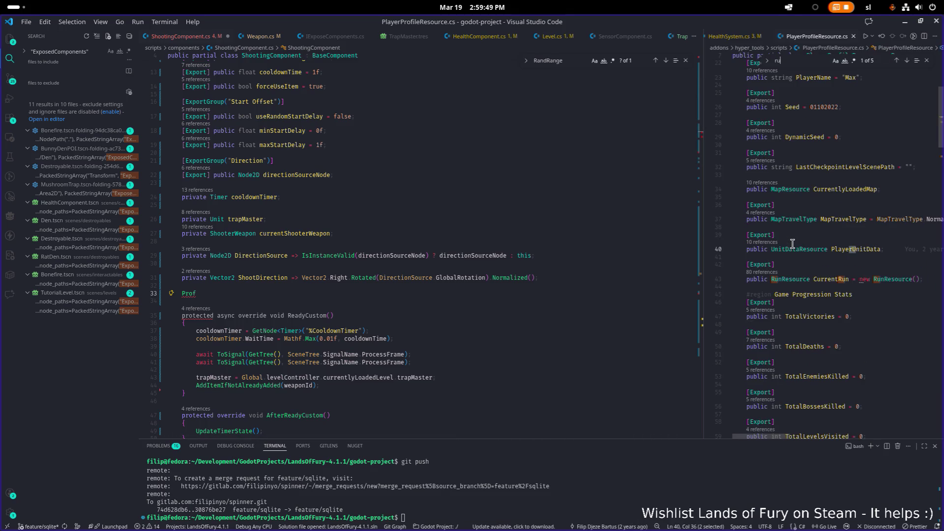
pyautogui.keyDown('ctrl'); pyautogui.click(795, 283); pyautogui.keyUp('ctrl')
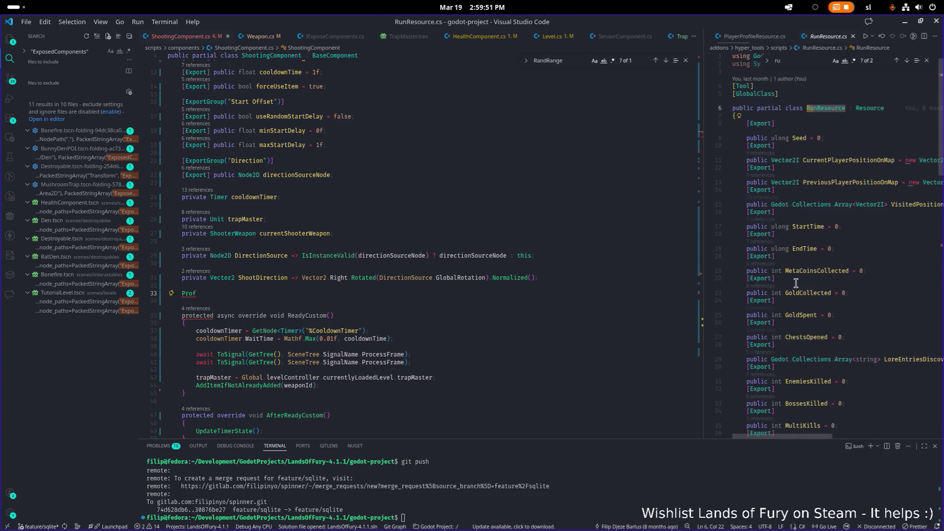
pyautogui.scroll(-5, 792, 284)
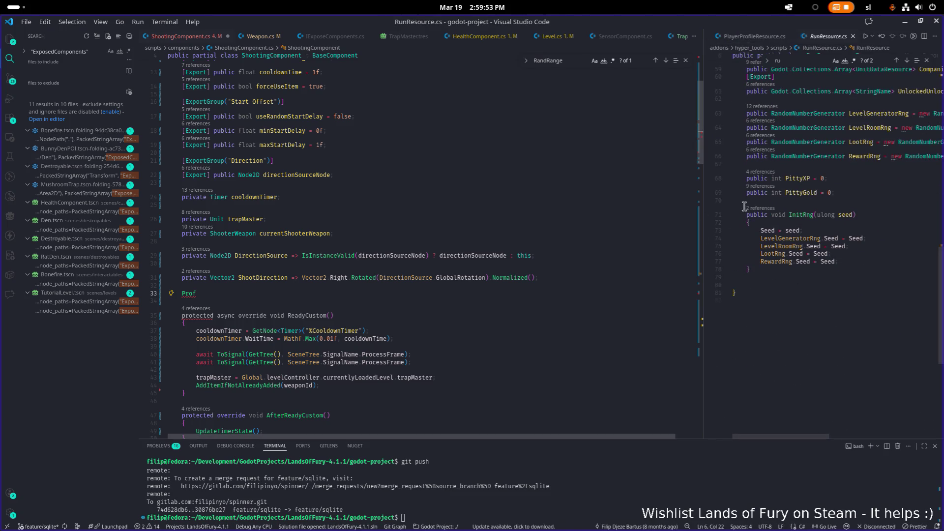
pyautogui.doubleClick(894, 146)
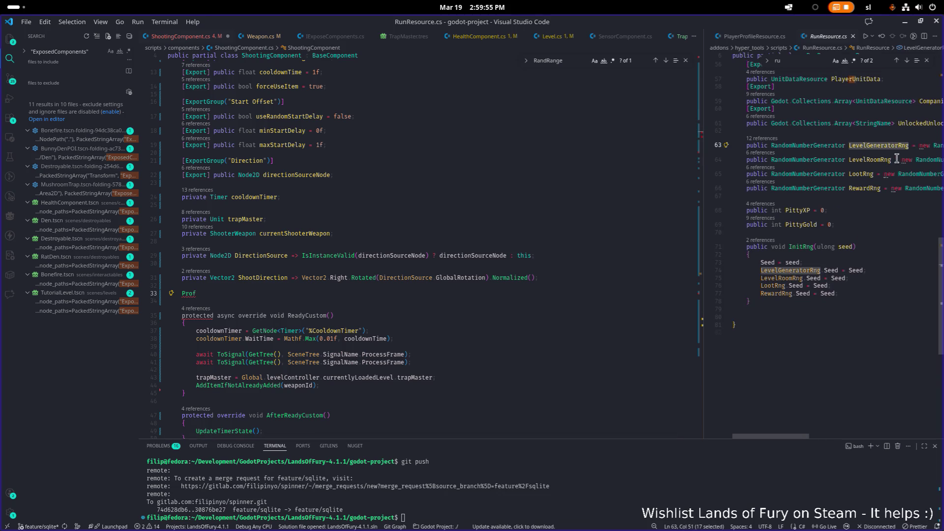
pyautogui.scroll(-1, 327, 266)
pyautogui.click(327, 266)
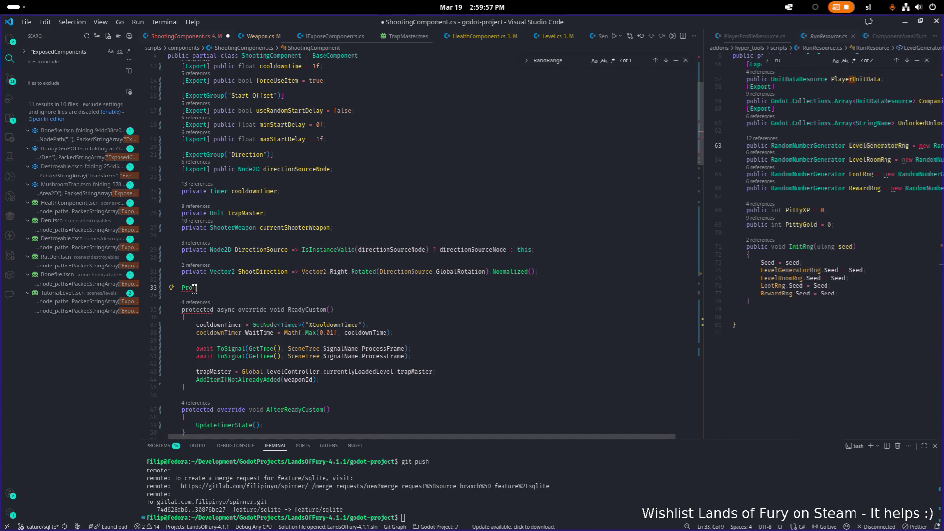
pyautogui.write('private RunResource run')
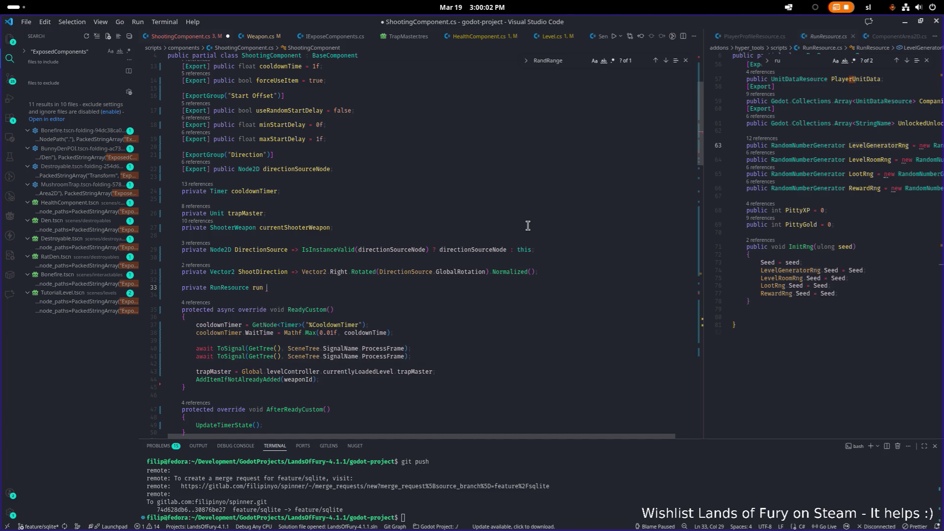
# Finish the field declaration as private RunResource runResource;.
pyautogui.press('BackSpace')
pyautogui.write('re')
pyautogui.press('Tab')
pyautogui.write(';')
# Open a new line at the top of ReadyCustom and begin typing runResource = Global.
pyautogui.press('Down')
pyautogui.press('Down')
pyautogui.press('Down')
pyautogui.press('Down')
pyautogui.press('Up')
pyautogui.press('Home')
pyautogui.hotkey('ctrl', 'shift', 'Return')
pyautogui.write('runResource')
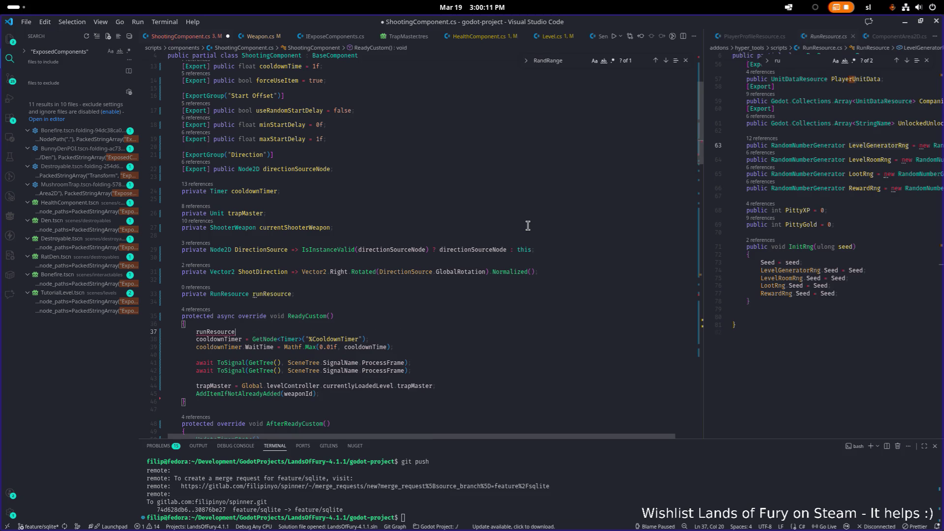
pyautogui.write(' = global.pl')
pyautogui.write('ay')
pyautogui.press('BackSpace')
pyautogui.press('BackSpace')
pyautogui.press('BackSpace')
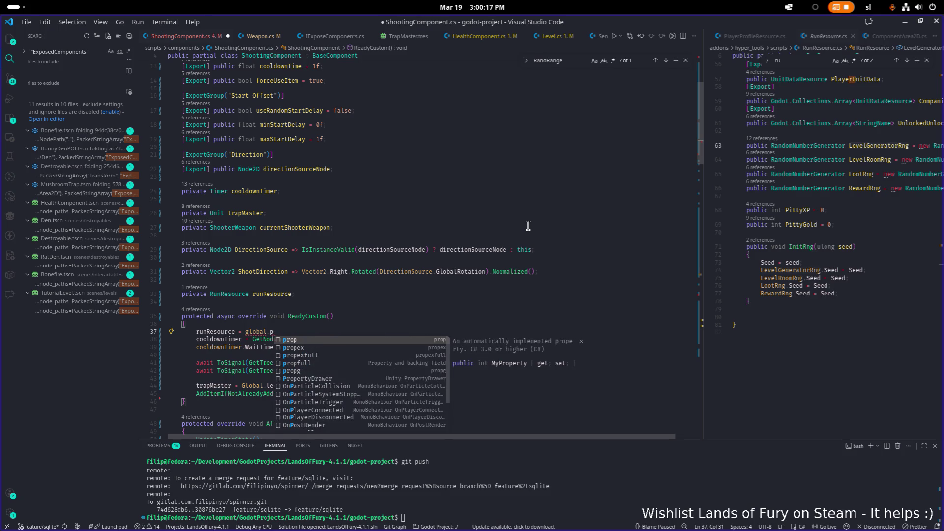
pyautogui.hotkey('ctrl', 'shift', 'Left')
pyautogui.hotkey('ctrl', 'shift', 'Left')
pyautogui.write('lobal.')
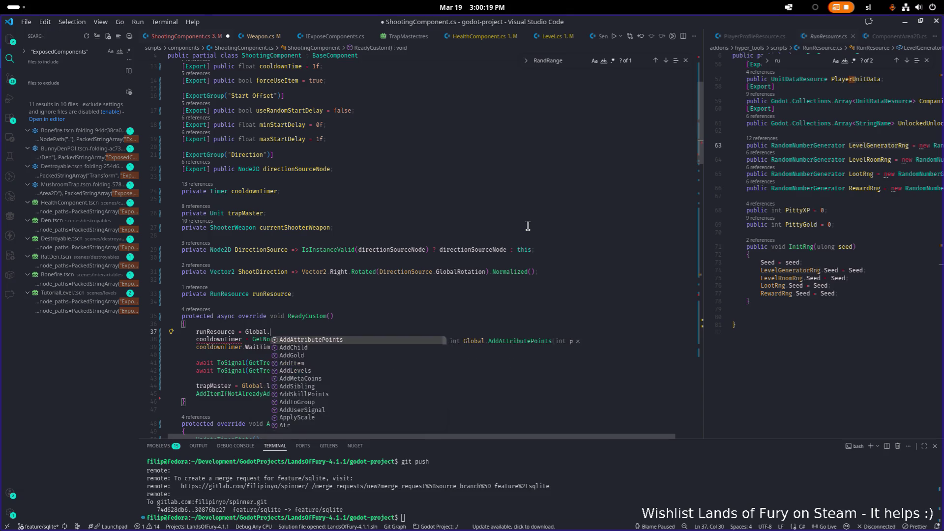
pyautogui.write('pslclay')
# Complete the assignment to Global.playerProfileController.CurrentProfile.CurrentRun and save.
pyautogui.press('Tab')
pyautogui.write('.cu')
pyautogui.press('Tab')
pyautogui.write('.run')
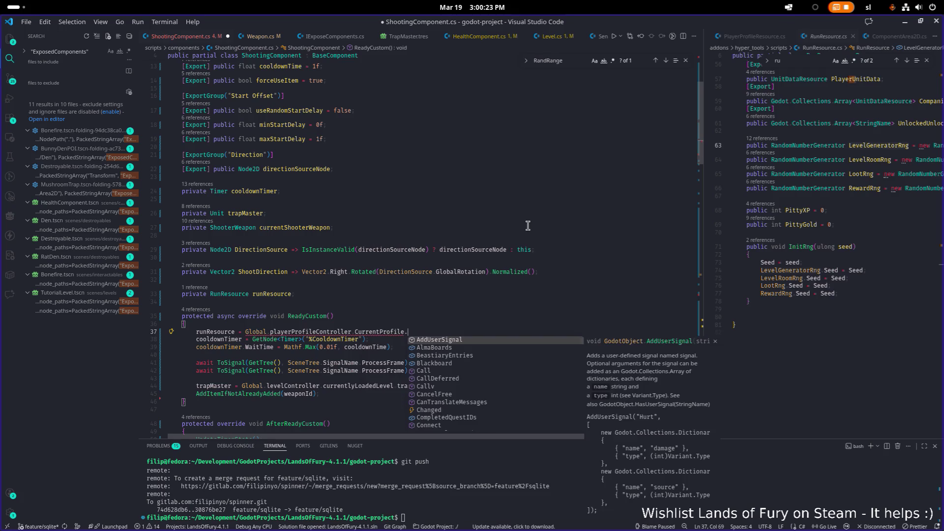
pyautogui.press('Down')
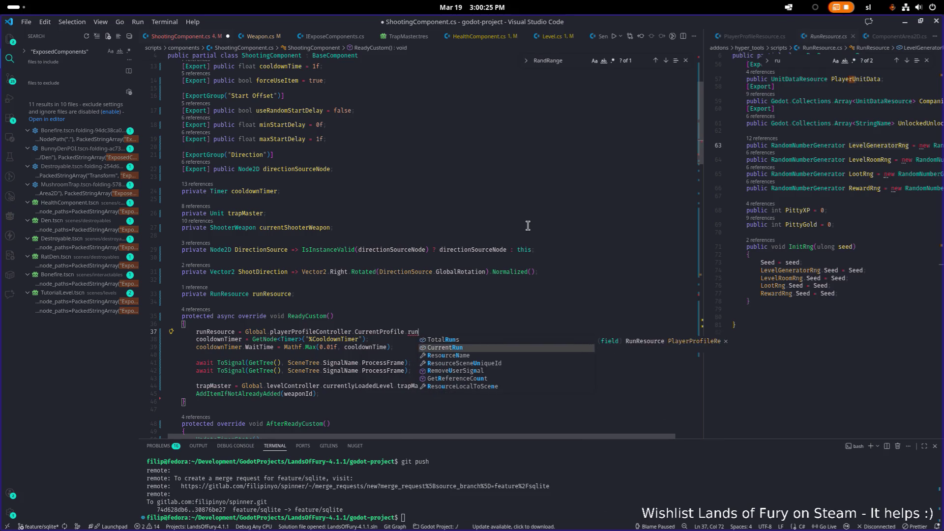
pyautogui.press('Tab')
pyautogui.write(';')
pyautogui.hotkey('ctrl', 's')
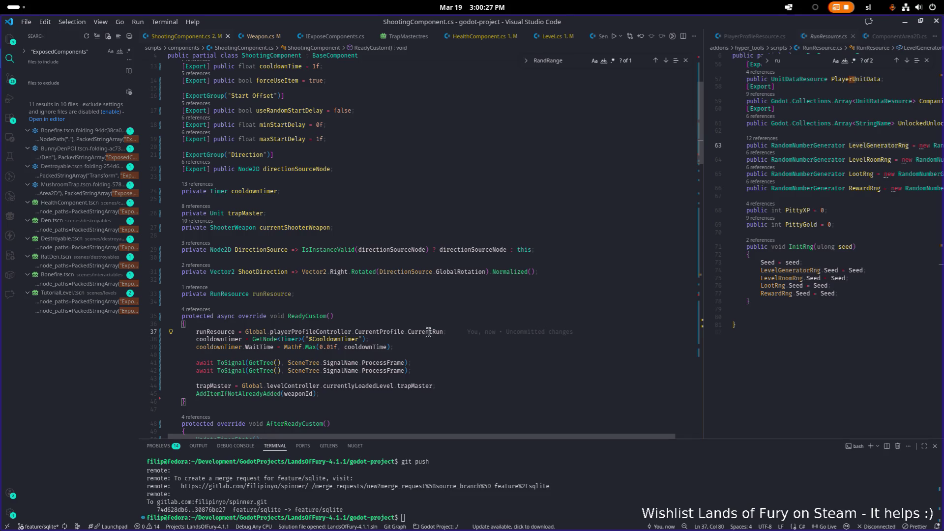
pyautogui.doubleClick(258, 293)
pyautogui.scroll(-10, 293, 294)
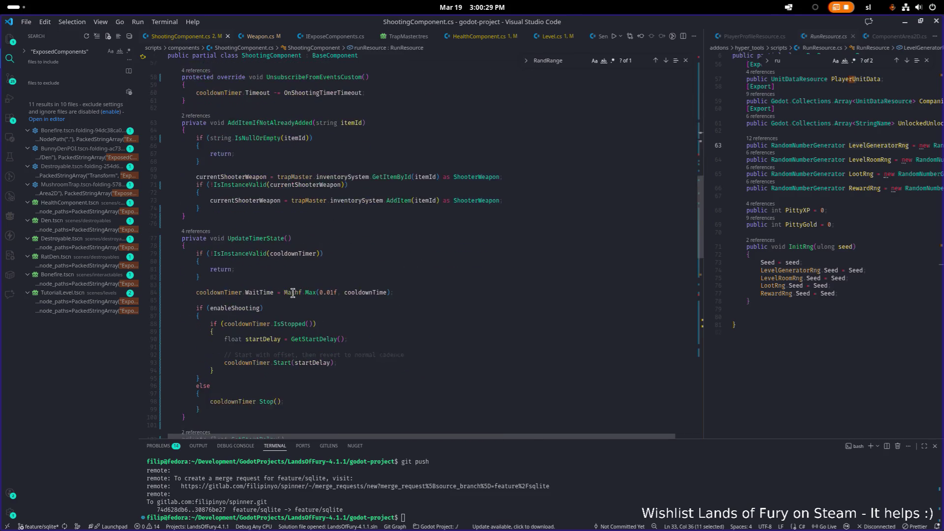
# Replace GD.RandRange with runResource.LevelGeneratorRng.RandfRange in GetStartDelay and save.
pyautogui.scroll(-10, 293, 294)
pyautogui.press('F3')
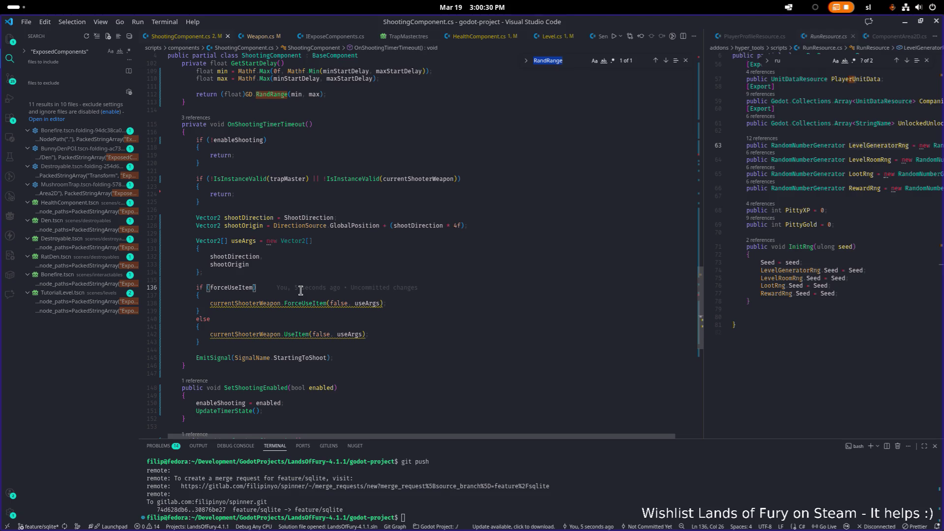
pyautogui.click(264, 250)
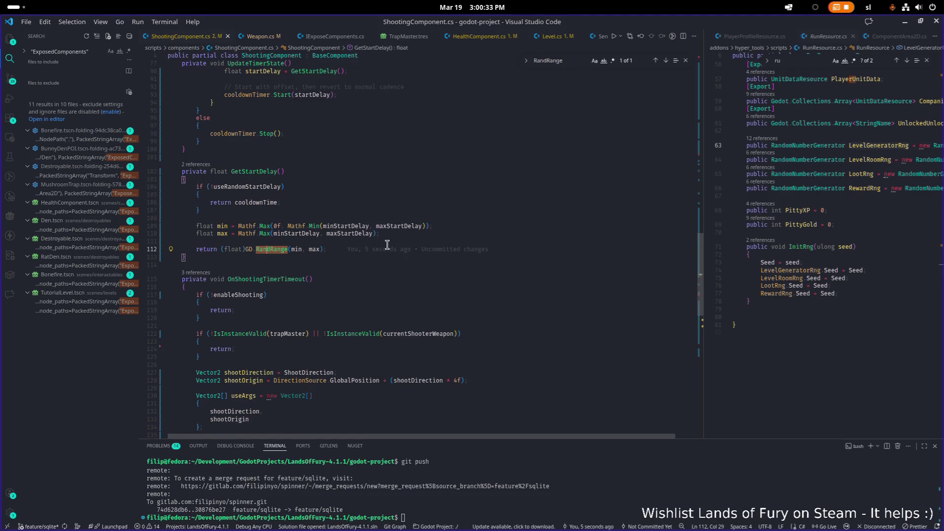
pyautogui.hotkey('ctrl', 'Left')
pyautogui.hotkey('ctrl', 'Left')
pyautogui.hotkey('ctrl', 'shift', 'Right')
pyautogui.hotkey('ctrl', 'shift', 'Right')
pyautogui.write('runResource.')
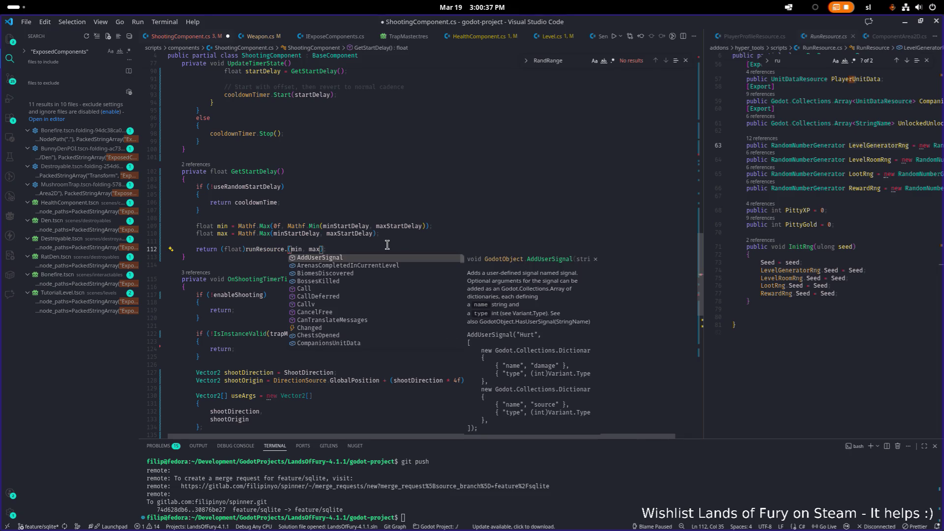
pyautogui.write('level')
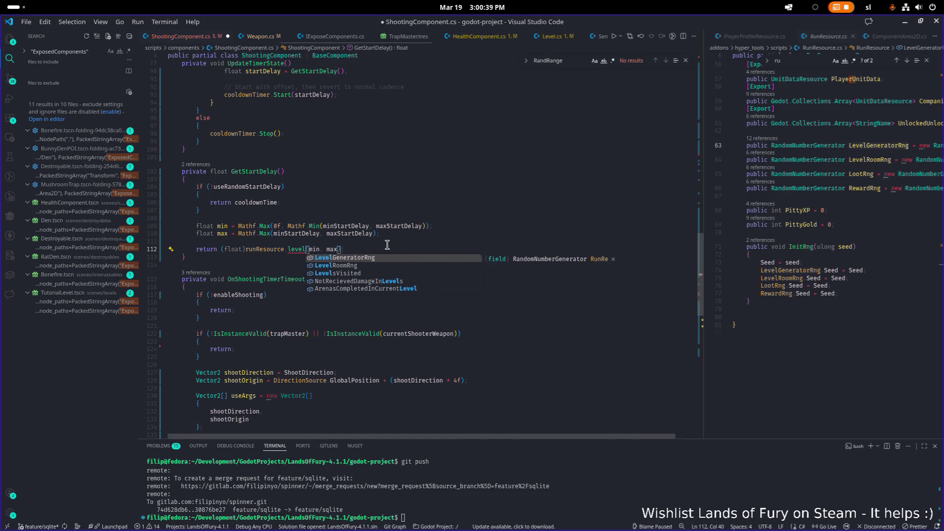
pyautogui.press('Tab')
pyautogui.write('.ran')
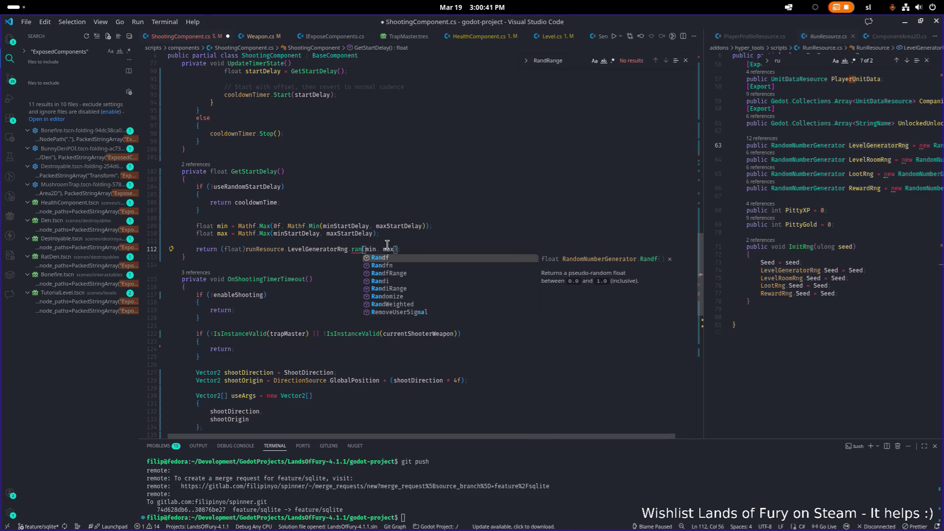
pyautogui.press('Down')
pyautogui.press('Down')
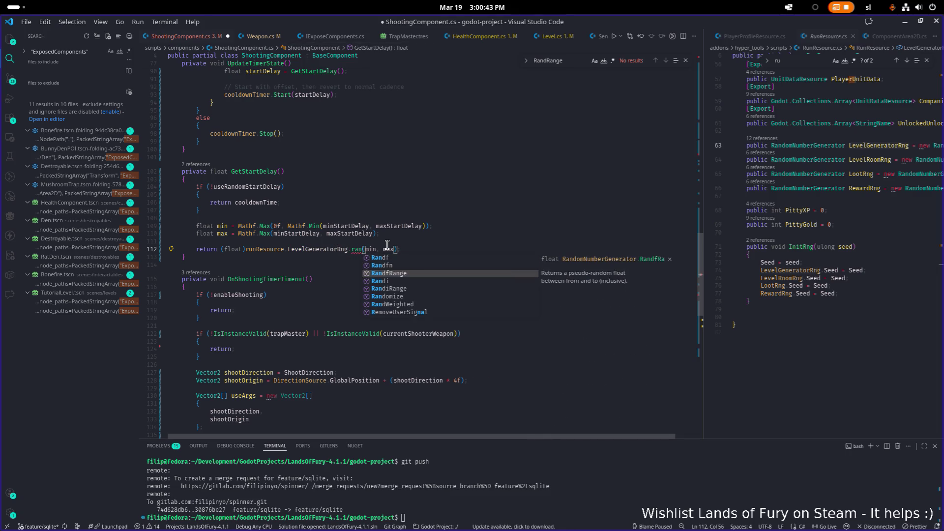
pyautogui.press('Tab')
pyautogui.press('End')
pyautogui.hotkey('ctrl', 's')
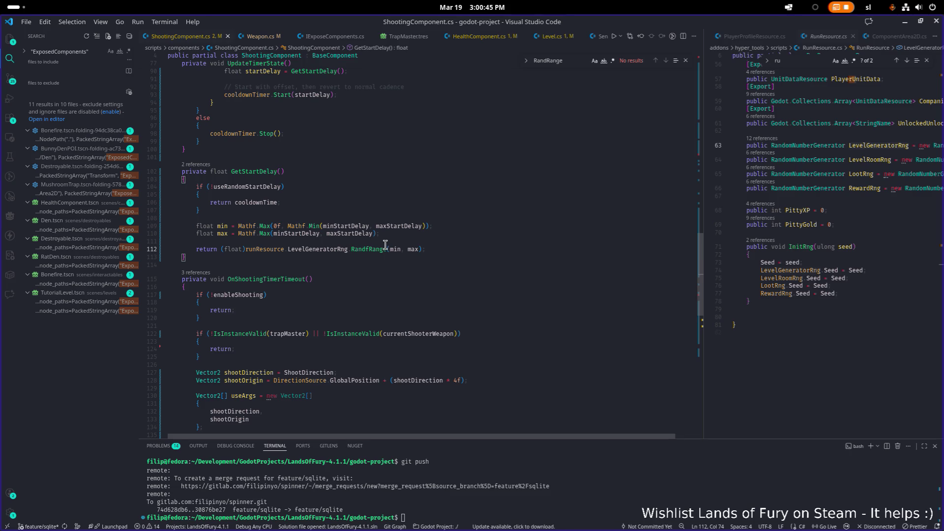
# Search the script for 'rand' to check for remaining random calls.
pyautogui.click(361, 249)
pyautogui.click(372, 250)
pyautogui.click(468, 251)
pyautogui.hotkey('ctrl', 'f')
pyautogui.write('rand')
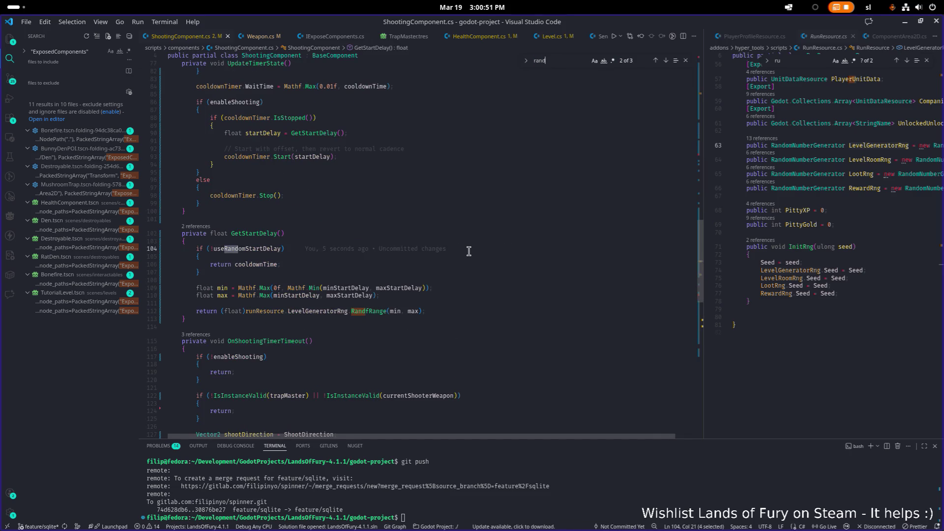
pyautogui.press('Return')
pyautogui.press('Return')
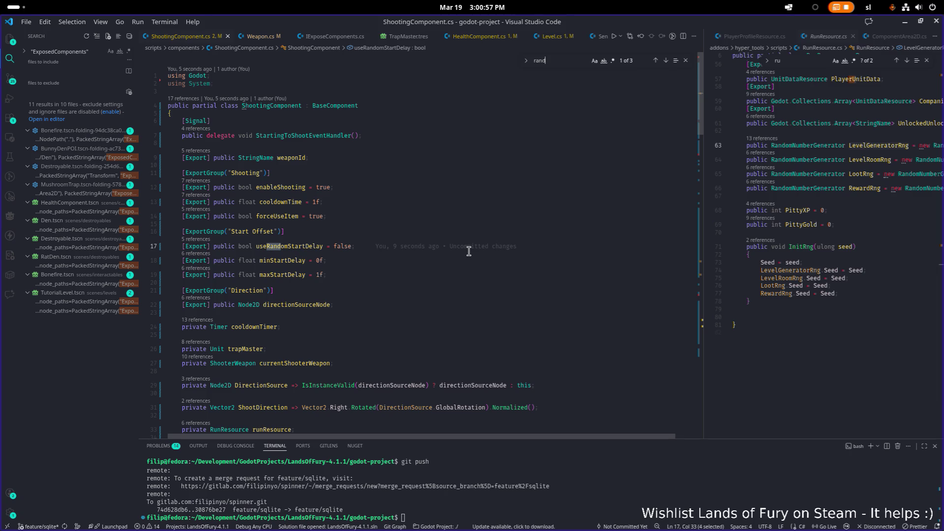
pyautogui.press('Return')
# Rebuild the .NET project in the Godot editor.
pyautogui.click(486, 252)
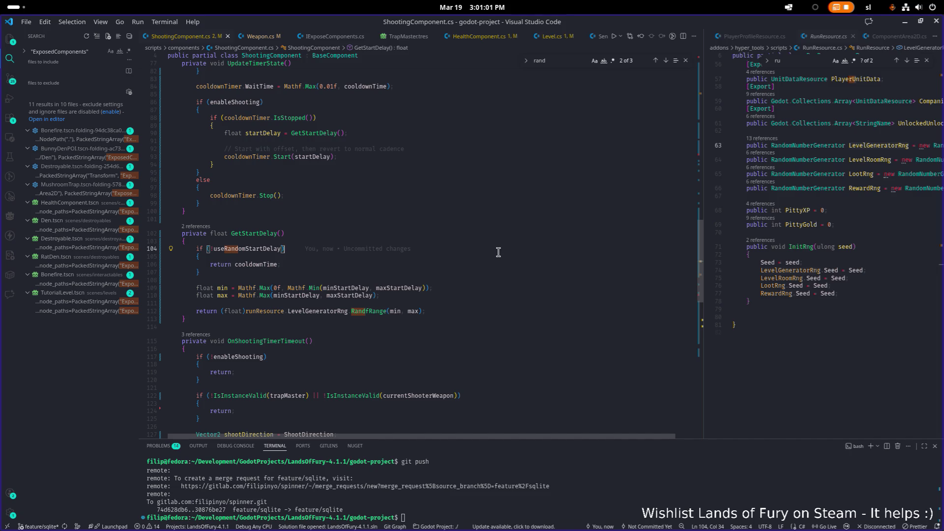
pyautogui.scroll(-10, 495, 251)
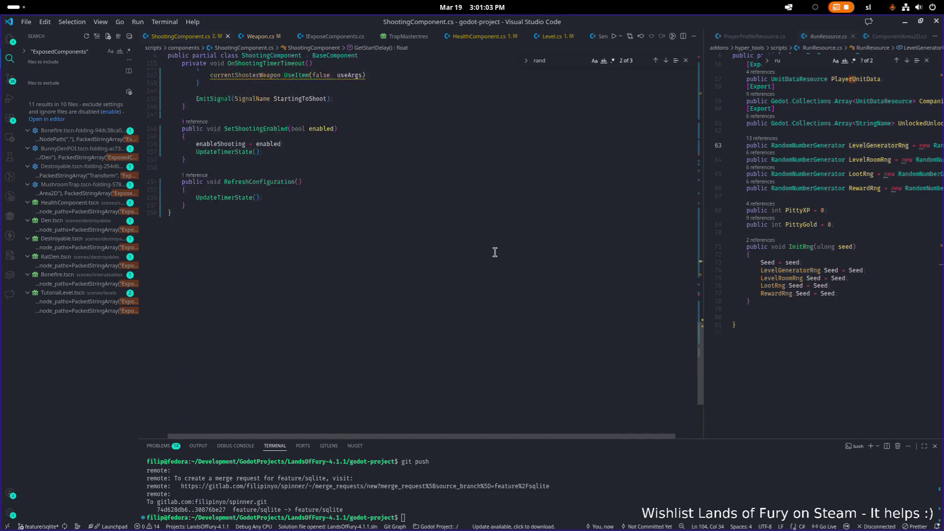
pyautogui.click(905, 22)
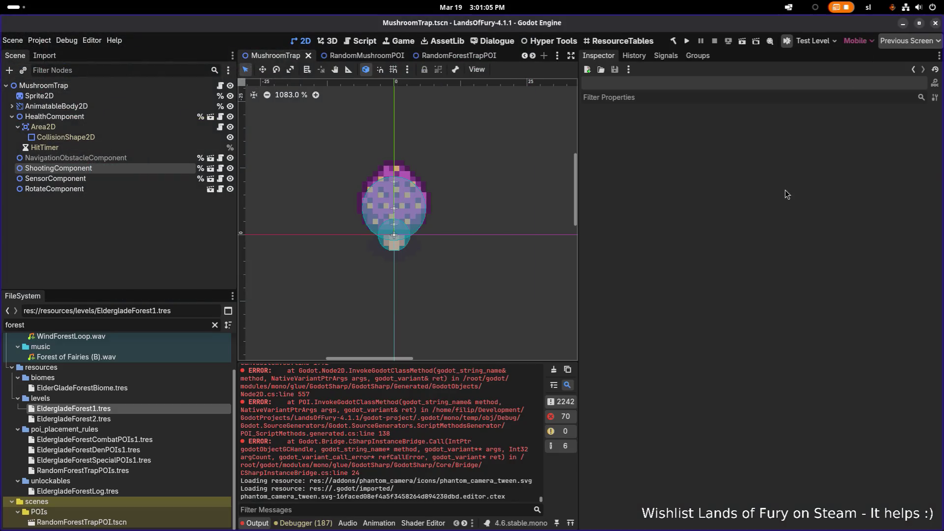
pyautogui.click(672, 42)
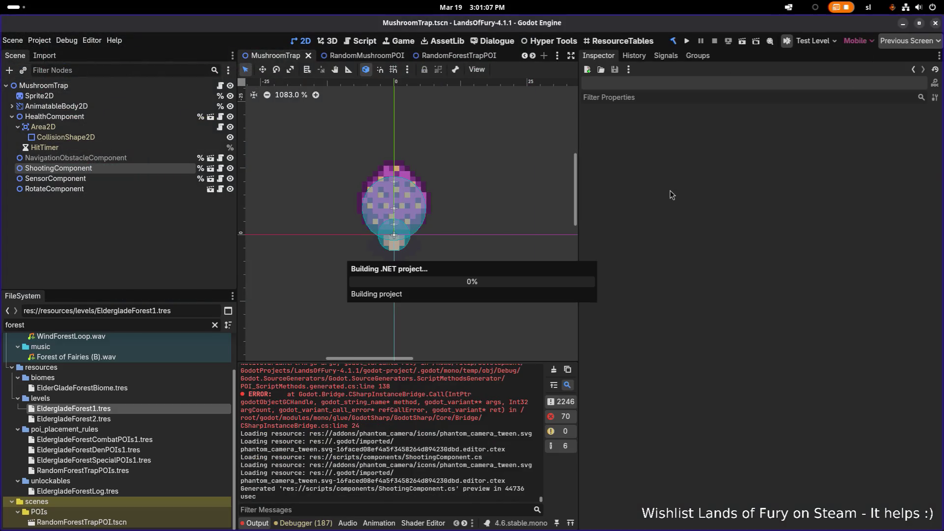
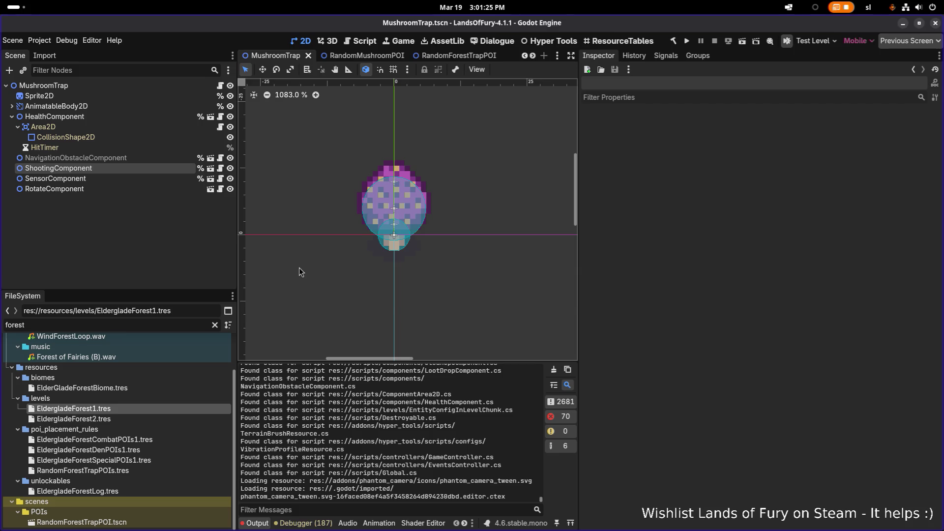
# Return to Godot, test-run the MushroomTrap scene, and select its ShootingComponent.
pyautogui.hotkey('alt', 'Tab')
pyautogui.hotkey('alt', 'Tab')
pyautogui.hotkey('alt', 'shift', 'Tab')
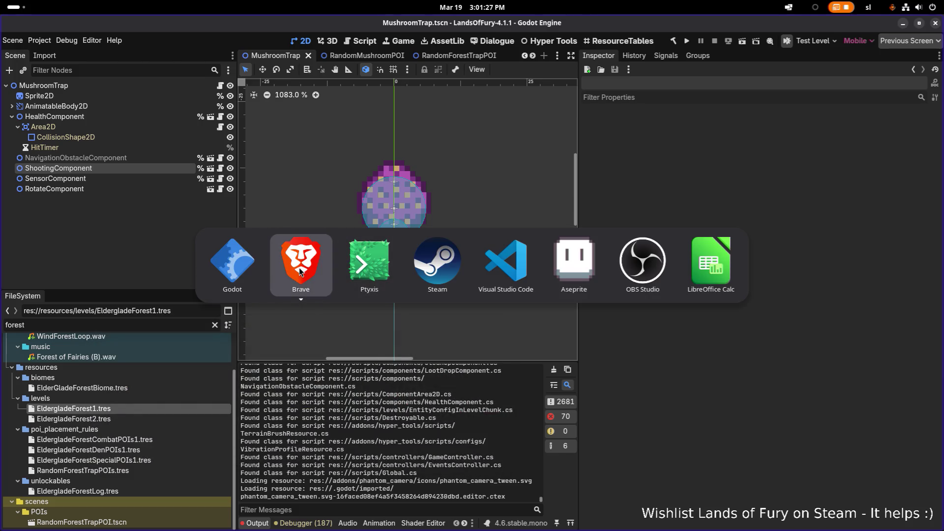
pyautogui.hotkey('alt', 'shift', 'Tab')
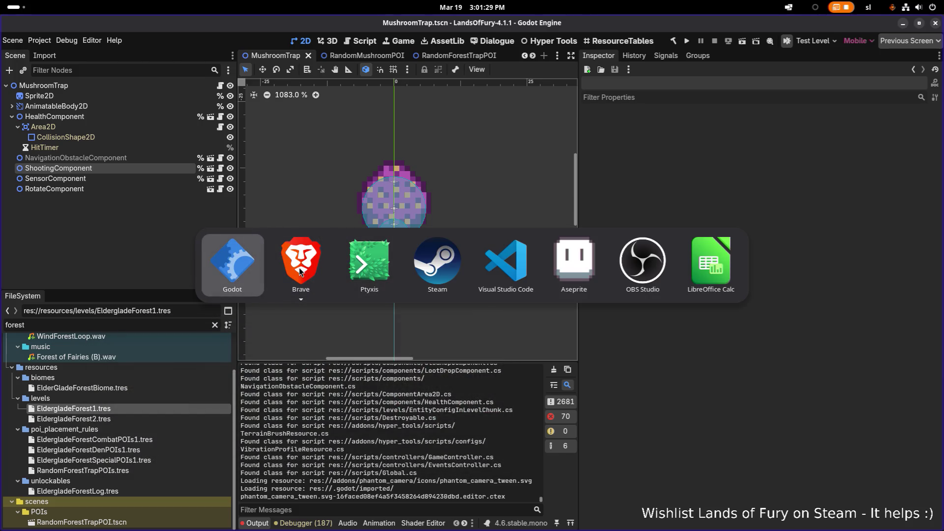
pyautogui.click(688, 42)
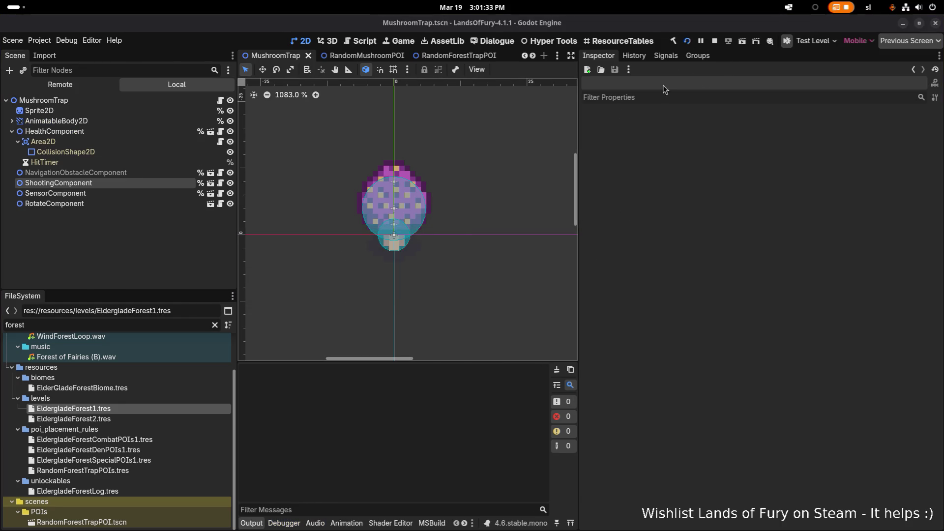
pyautogui.click(74, 169)
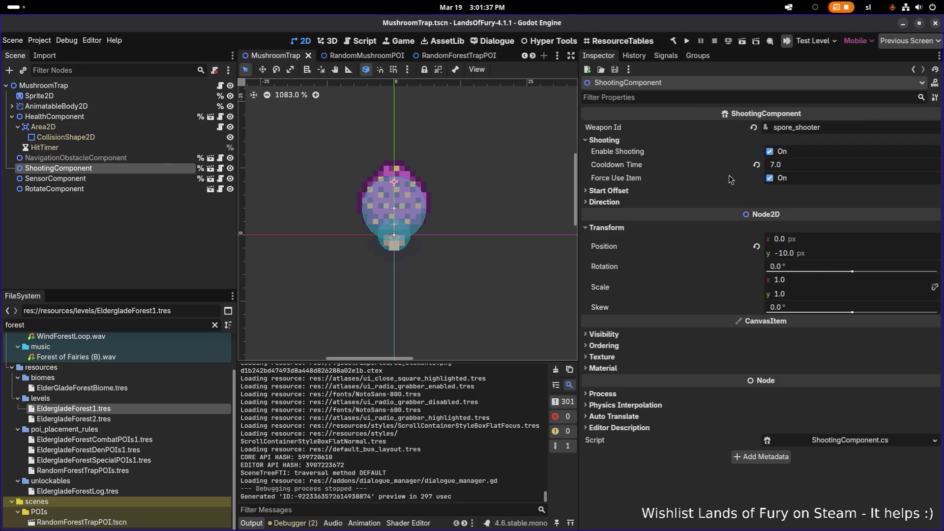
# Build, enable Use Random Start Delay with Max Start Delay 2.0, save, and run the project.
pyautogui.click(673, 41)
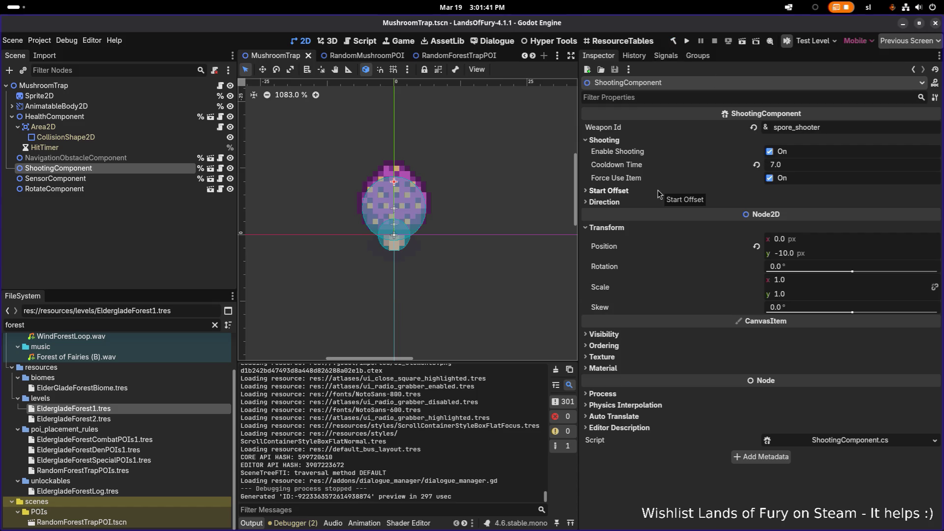
pyautogui.click(635, 192)
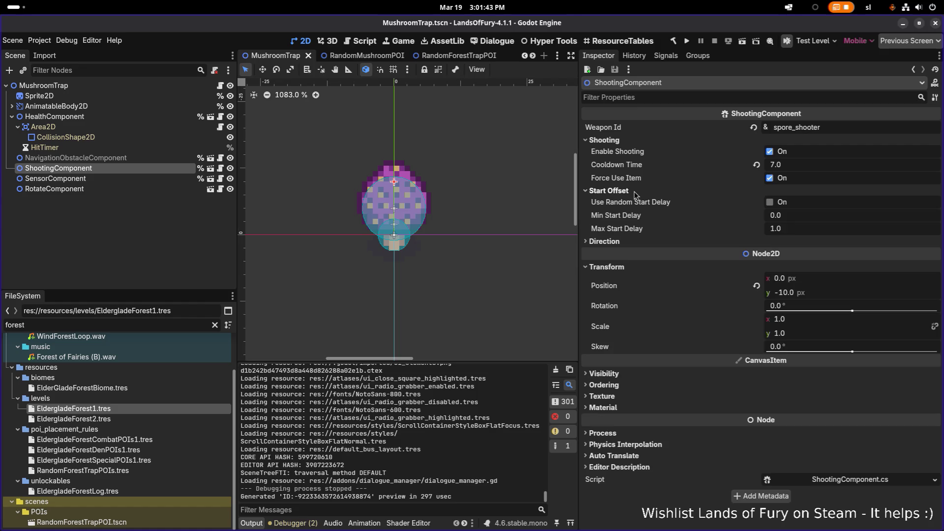
pyautogui.click(772, 202)
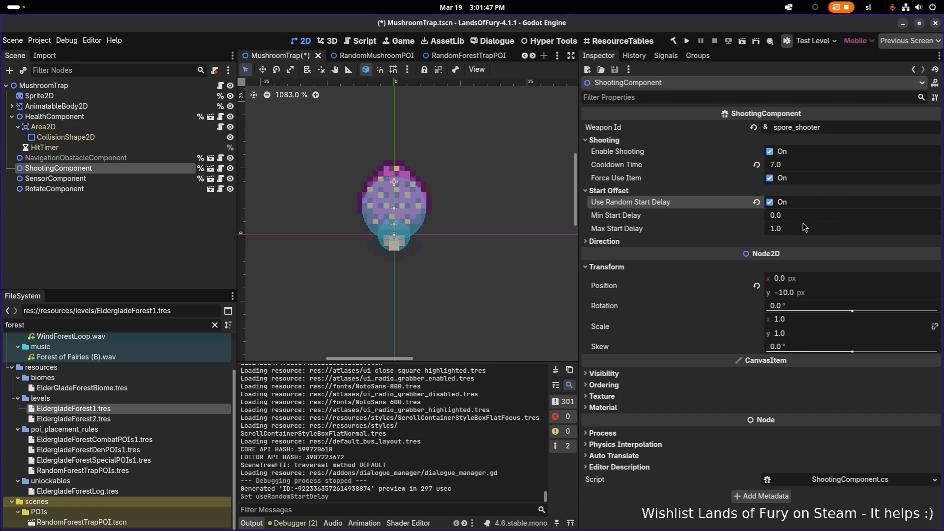
pyautogui.click(801, 231)
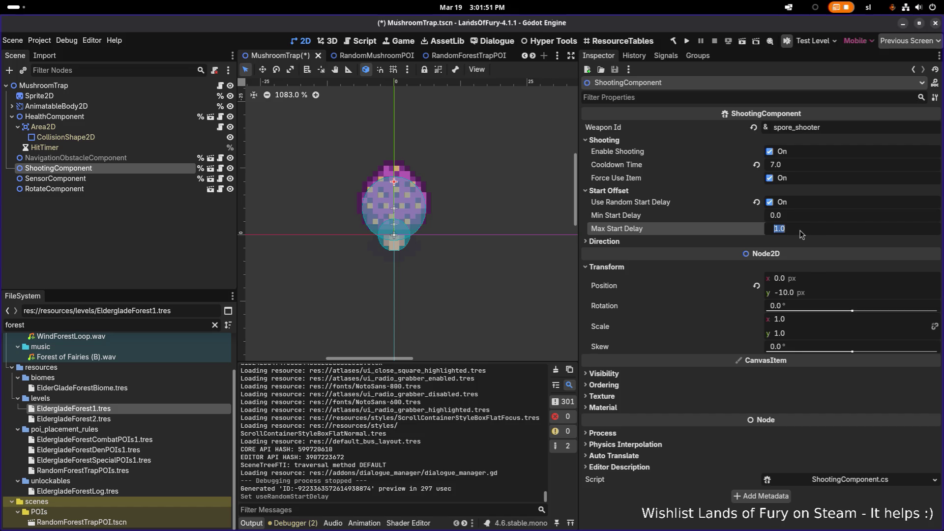
pyautogui.write('2')
pyautogui.press('Return')
pyautogui.hotkey('ctrl', 's')
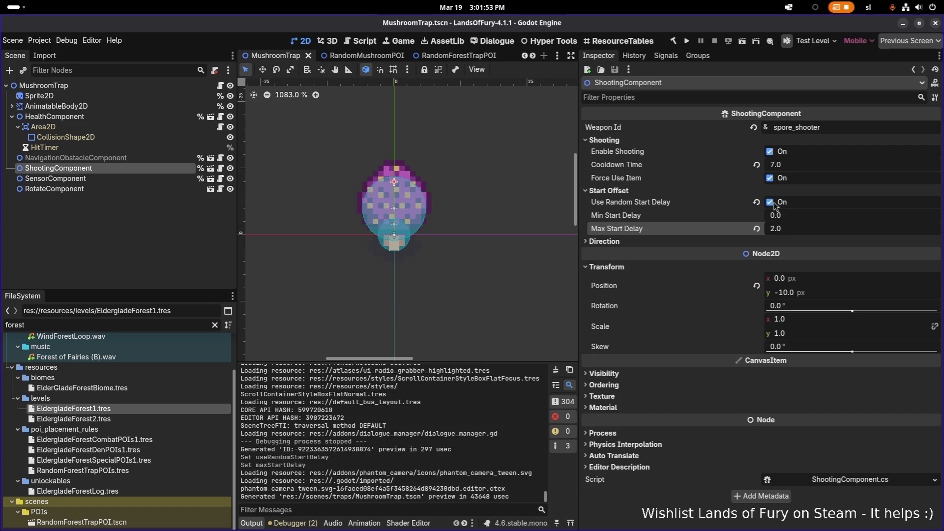
pyautogui.click(688, 39)
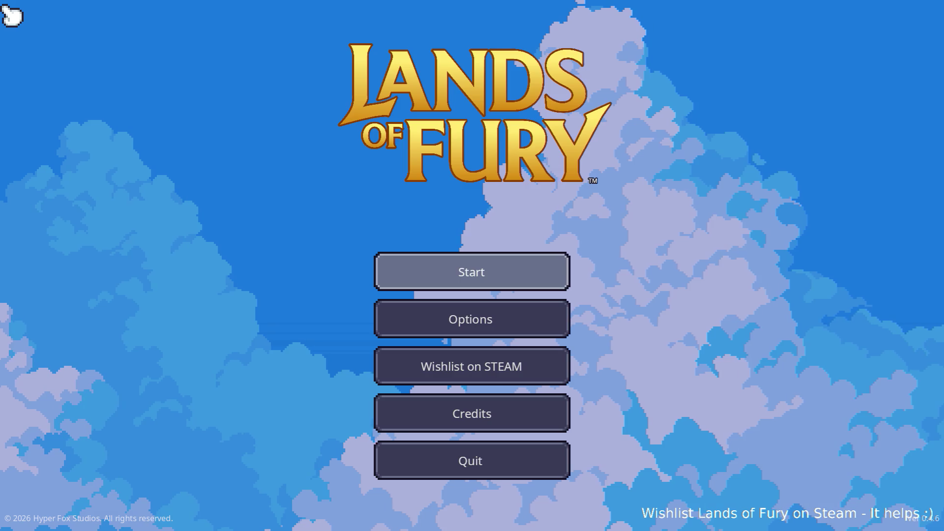
# Choose Start from the title menu and load the first save profile.
pyautogui.press('Return')
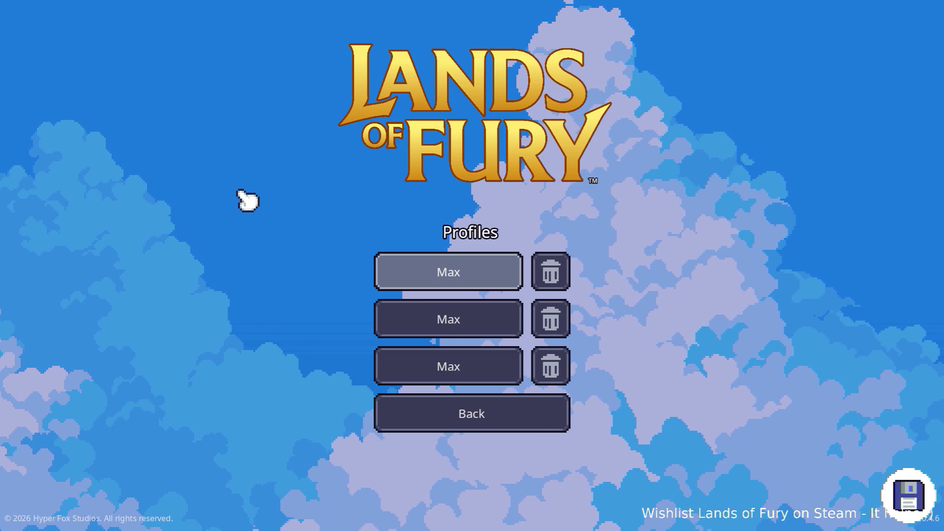
pyautogui.press('Return')
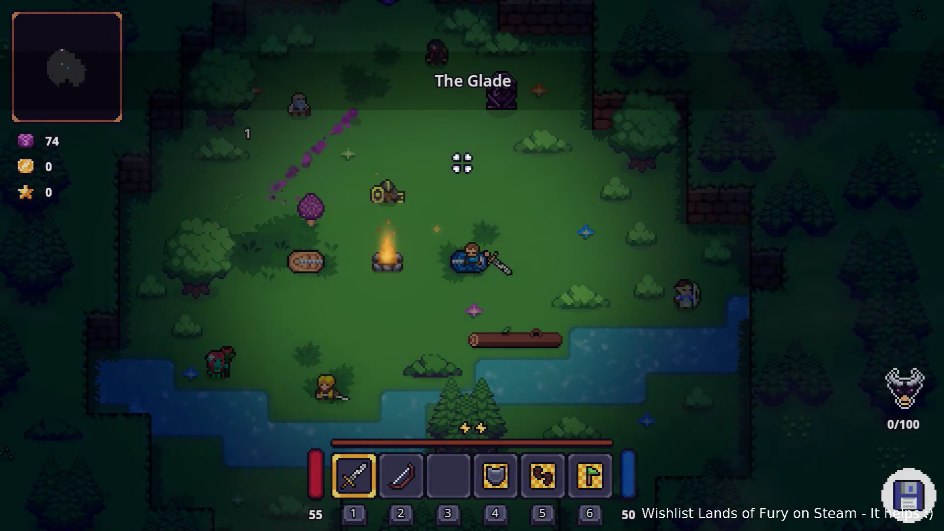
# Walk the hero past the campfire to the purple stone path and travel through it.
pyautogui.press('a')
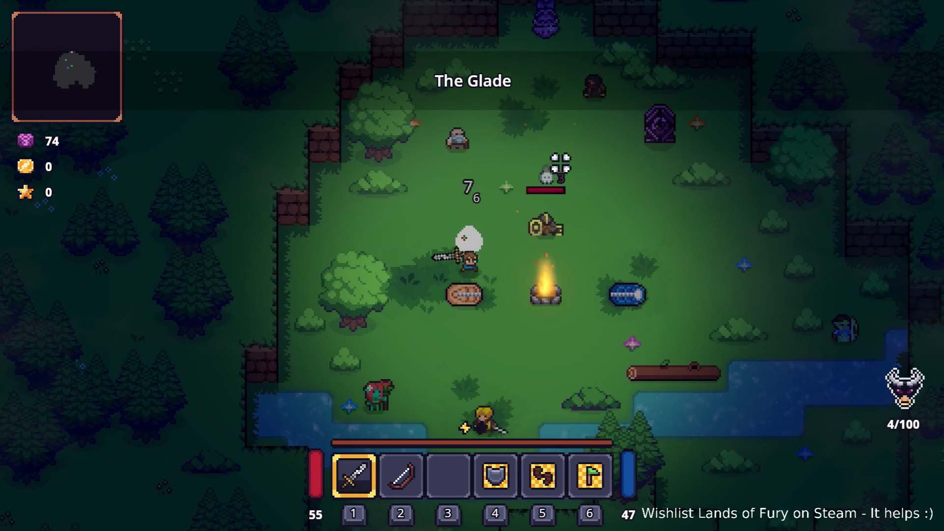
pyautogui.press('w')
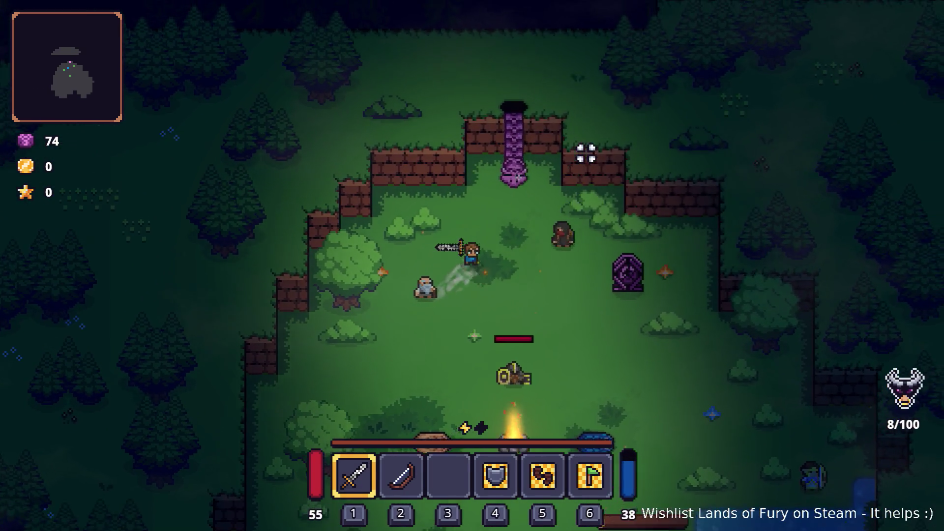
pyautogui.press('e')
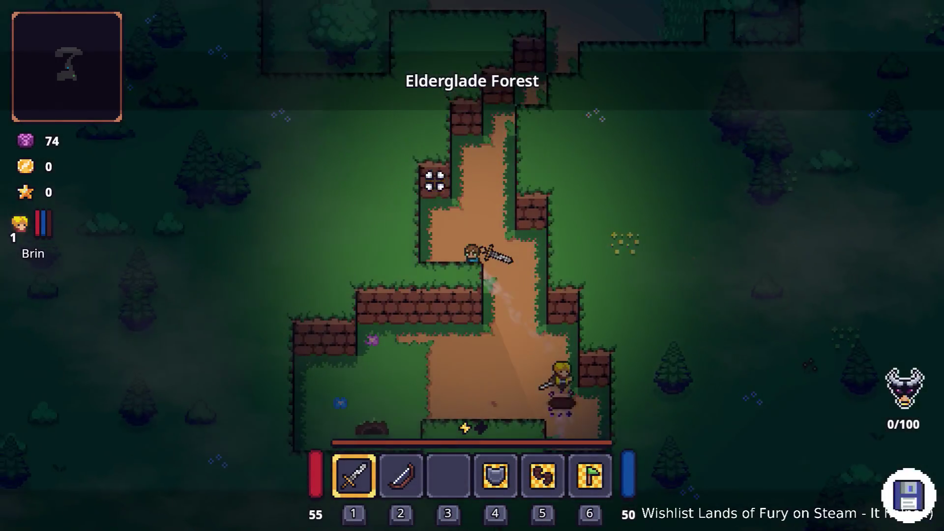
# Walk up the dirt path, take the fire item from the chest, and attack enemies.
pyautogui.press('w')
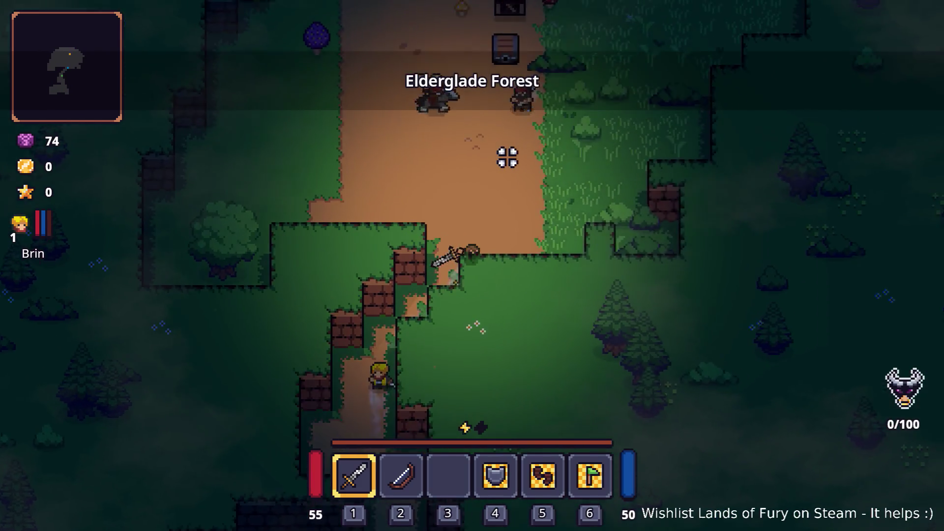
pyautogui.press('w')
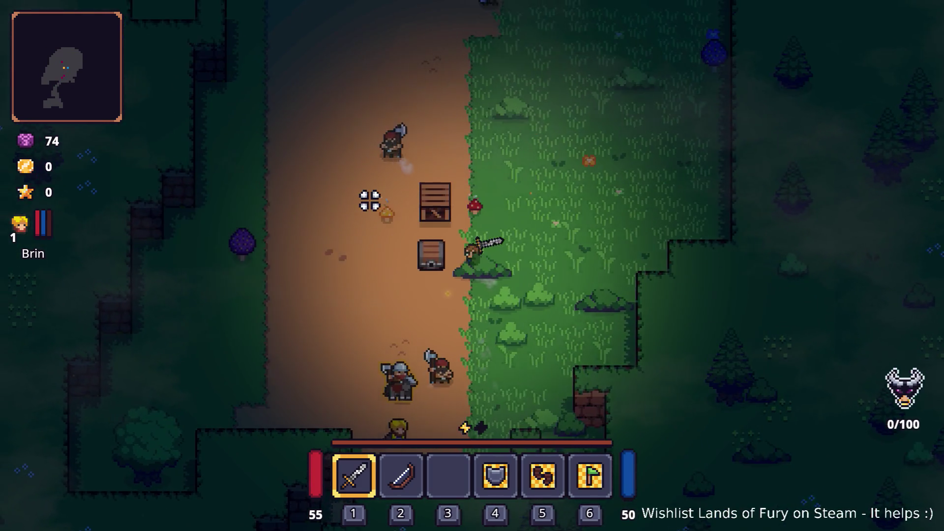
pyautogui.press('e')
pyautogui.press('a')
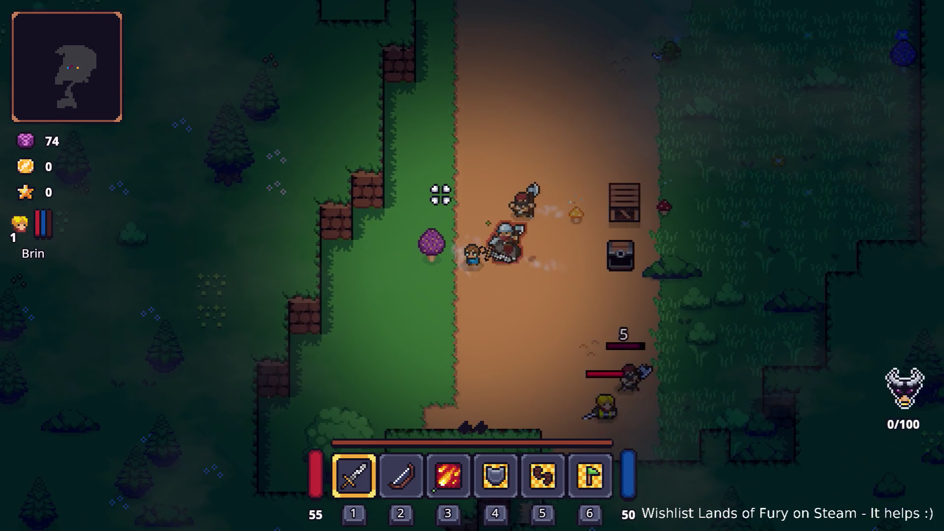
pyautogui.press('a')
pyautogui.click(679, 197)
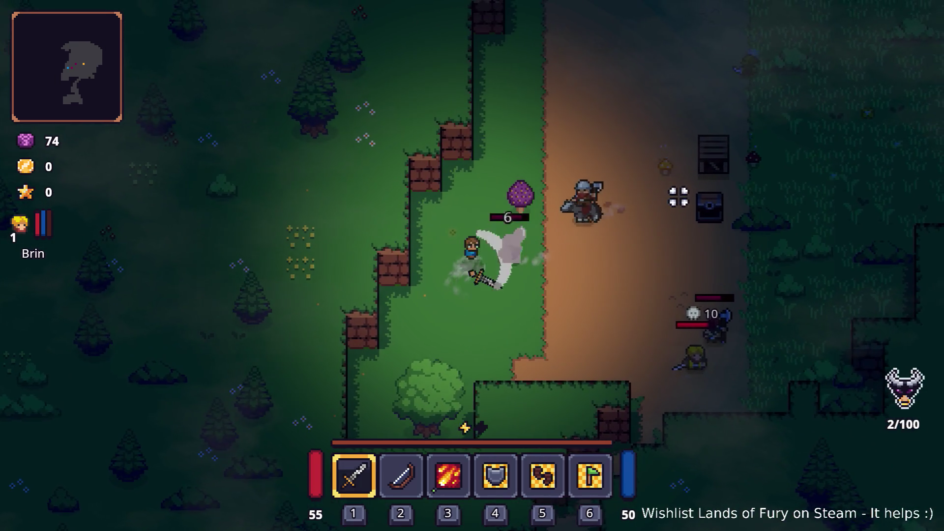
# Fight off the bandits while moving around the dirt path.
pyautogui.press('d')
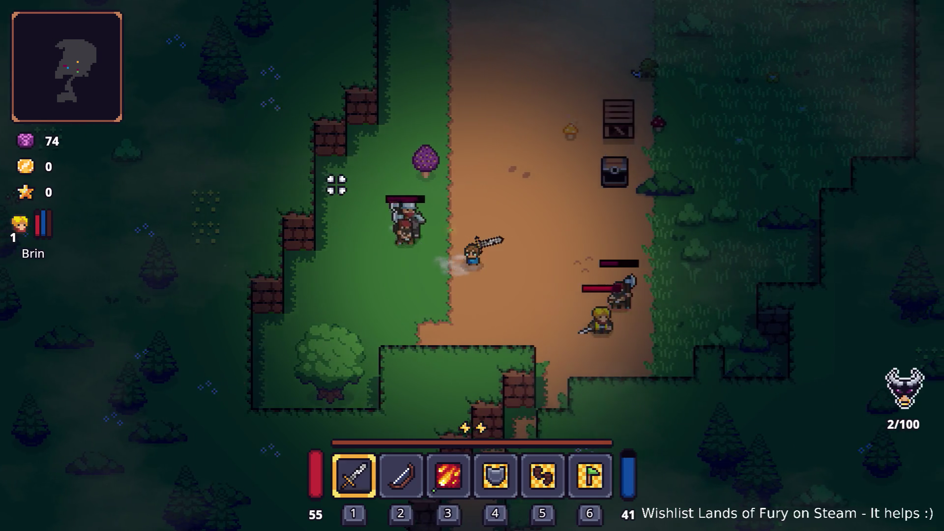
pyautogui.press('w')
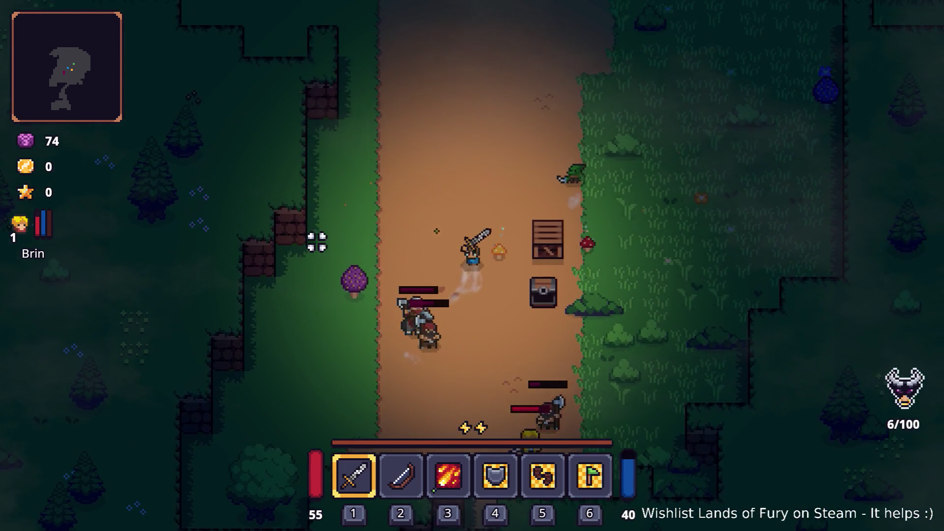
pyautogui.press('a')
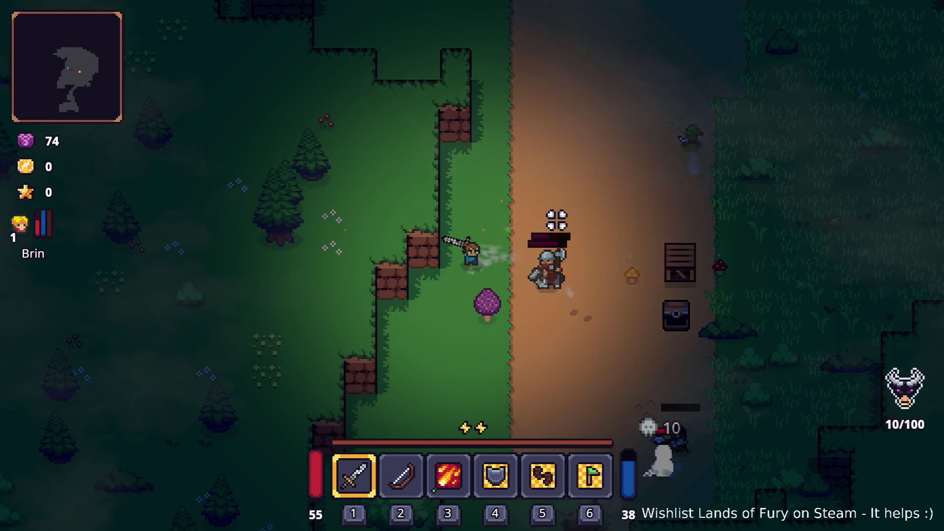
pyautogui.click(558, 195)
pyautogui.press('s')
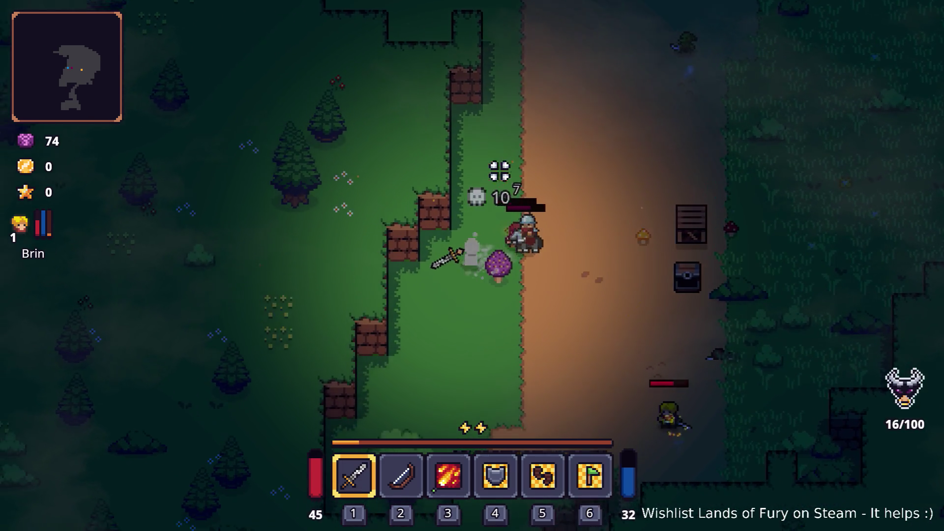
pyautogui.press('a')
pyautogui.press('d')
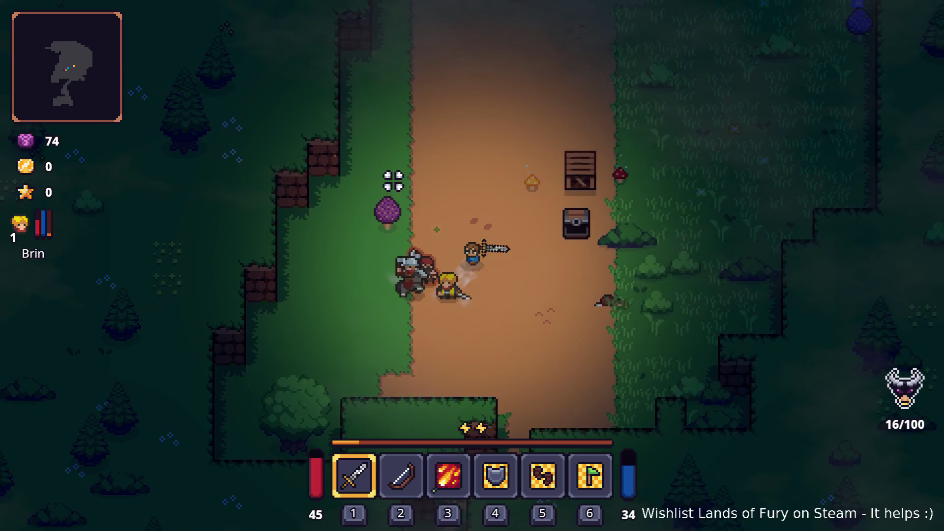
pyautogui.press('a')
pyautogui.press('s')
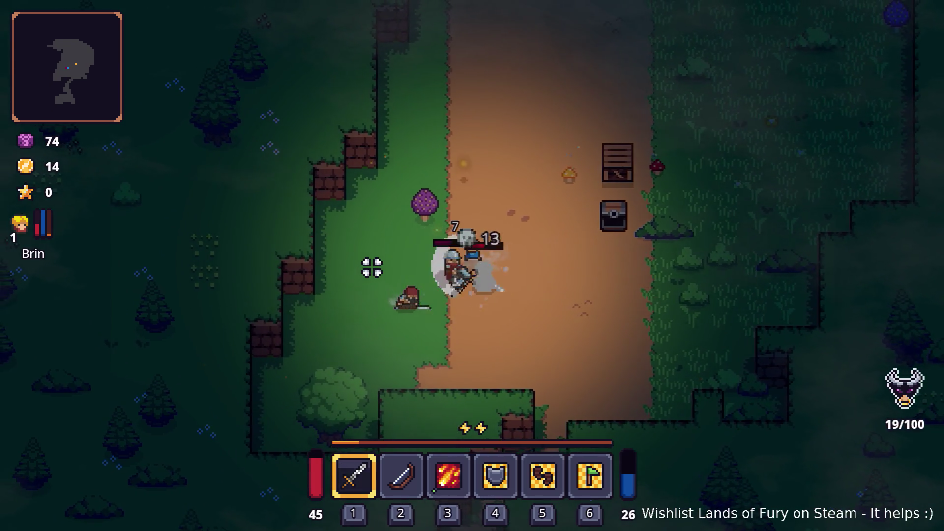
pyautogui.press('d')
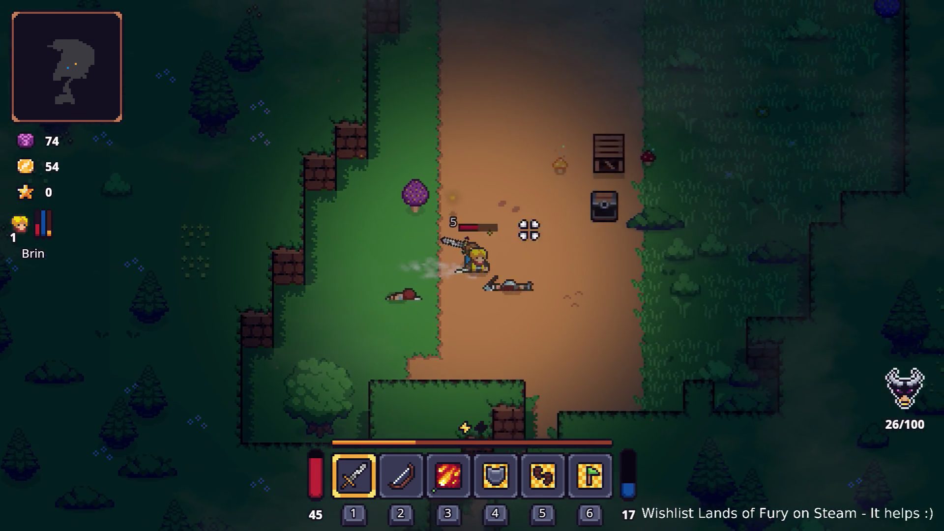
pyautogui.press('w')
# Equip the fire rune on the sword from the inventory's rune settings.
pyautogui.press('i')
pyautogui.rightClick(355, 358)
pyautogui.click(402, 274)
pyautogui.click(402, 209)
pyautogui.press('i')
pyautogui.press('d')
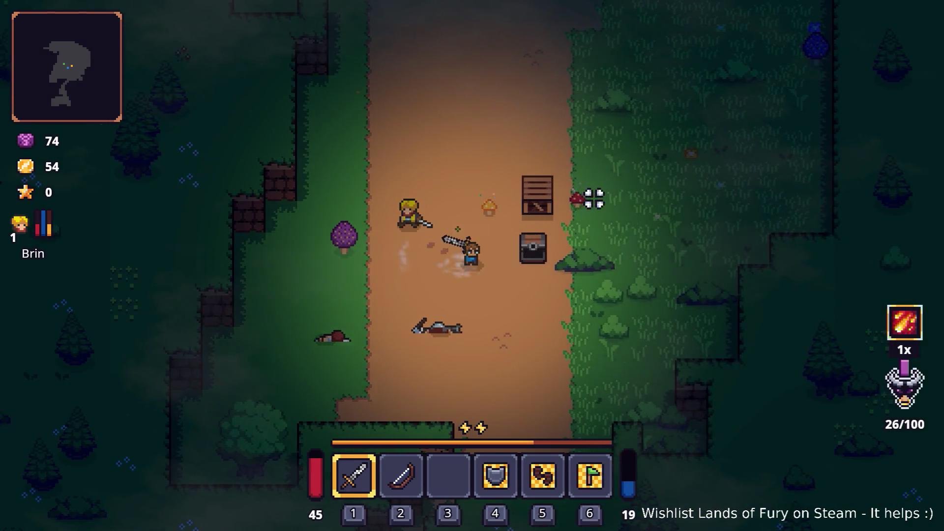
# Walk the hero up the dirt path and right into the grass.
pyautogui.press('w')
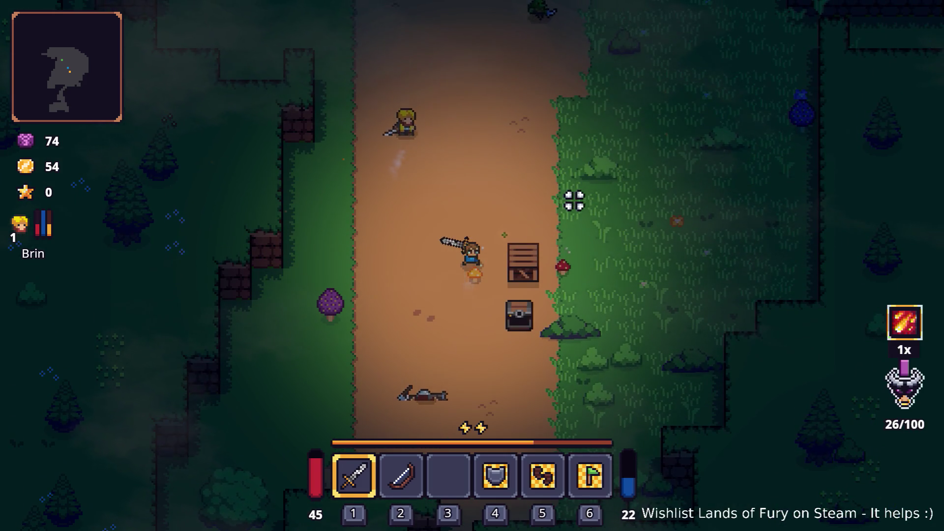
pyautogui.press('d')
pyautogui.press('w')
pyautogui.press('d')
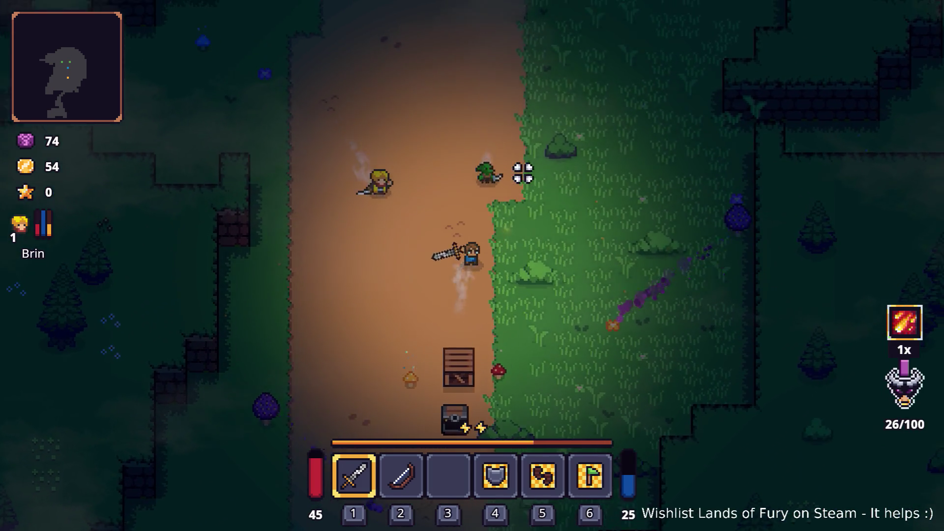
pyautogui.press('d')
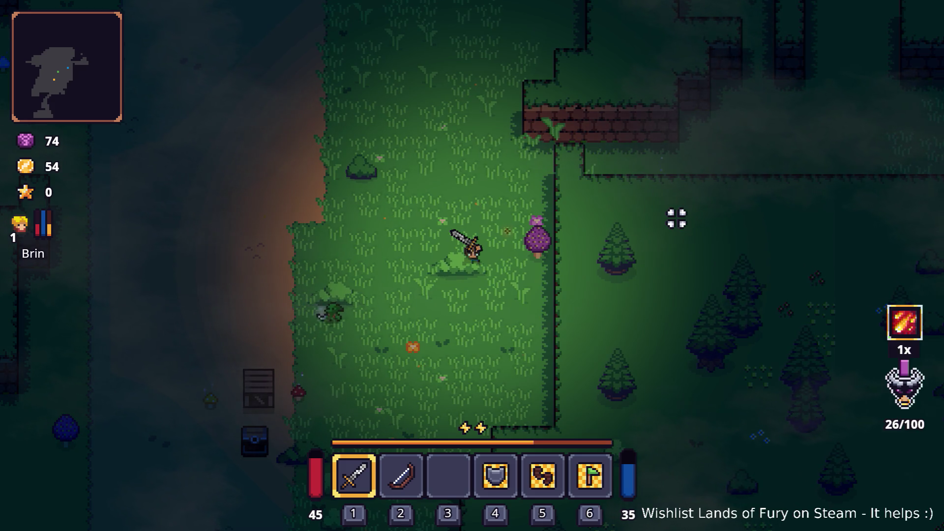
# Close in on the purple enemy and attack it with the sword.
pyautogui.press('w')
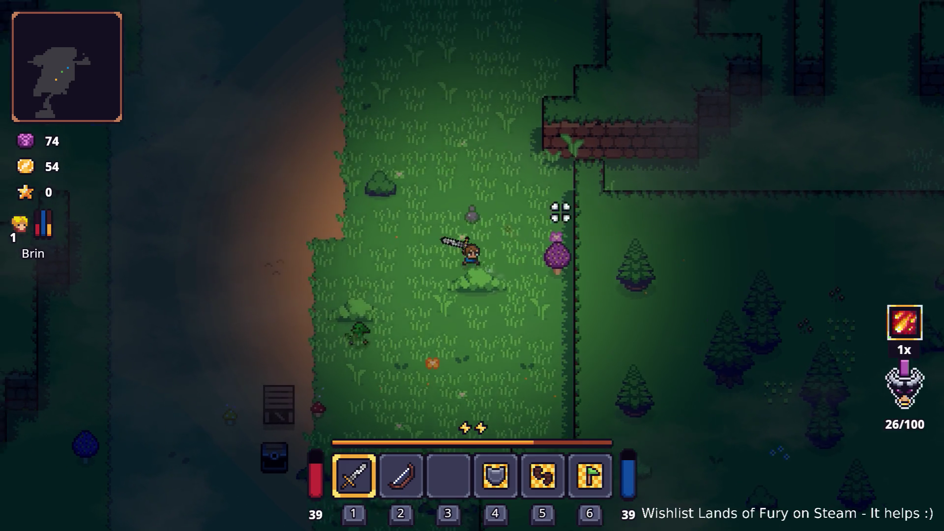
pyautogui.press('d')
pyautogui.click(636, 236)
pyautogui.click(636, 241)
pyautogui.click(624, 250)
# Walk up-left along the dirt path into the walled clearing.
pyautogui.press('w')
pyautogui.press('a')
pyautogui.press('w')
pyautogui.press('a')
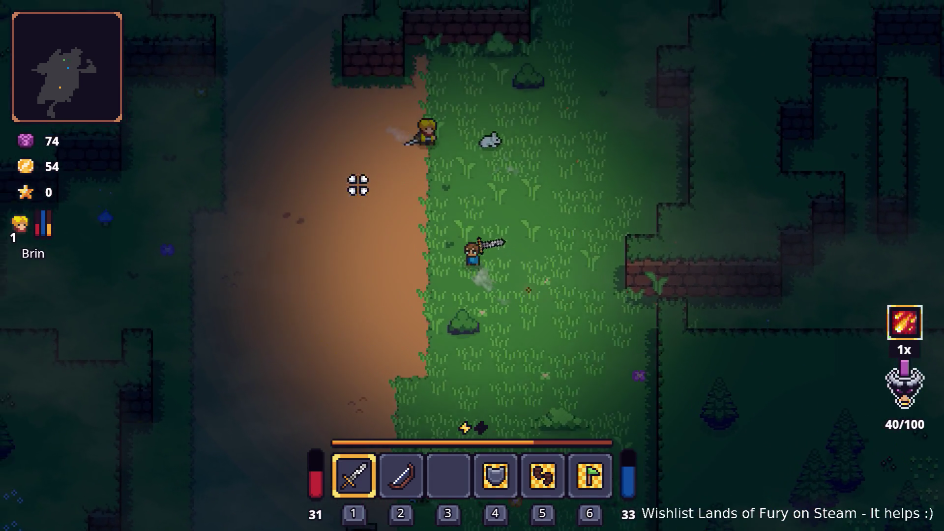
pyautogui.press('a')
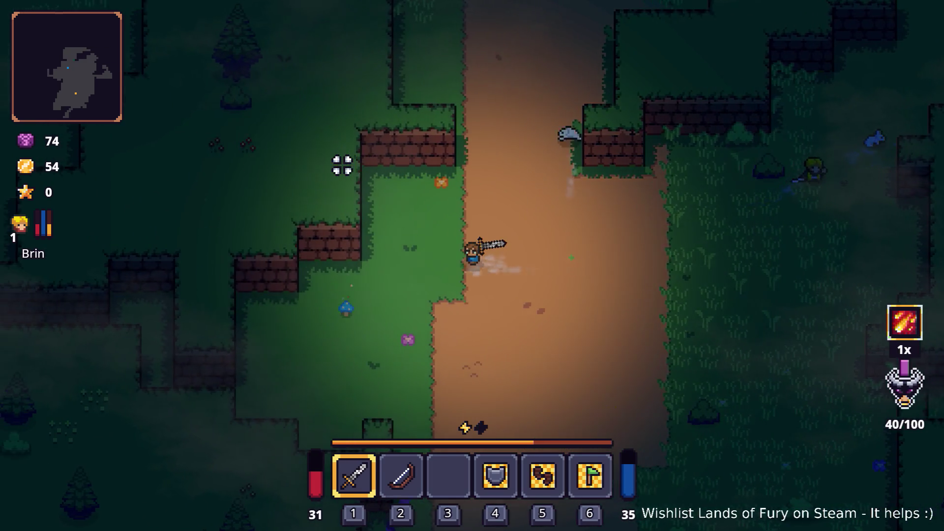
pyautogui.press('s')
pyautogui.press('a')
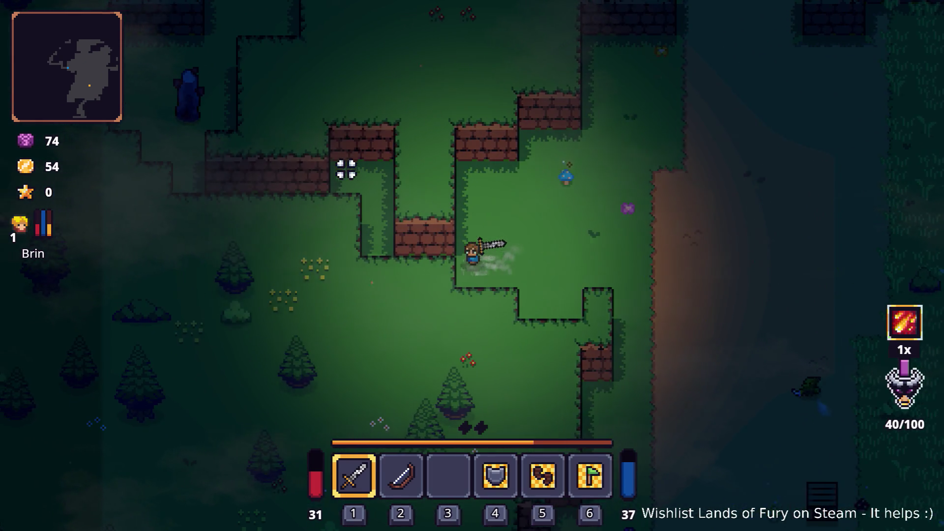
# Break the block with the sword and collect the raw steak it drops.
pyautogui.click(316, 139)
pyautogui.press('w')
pyautogui.click(320, 144)
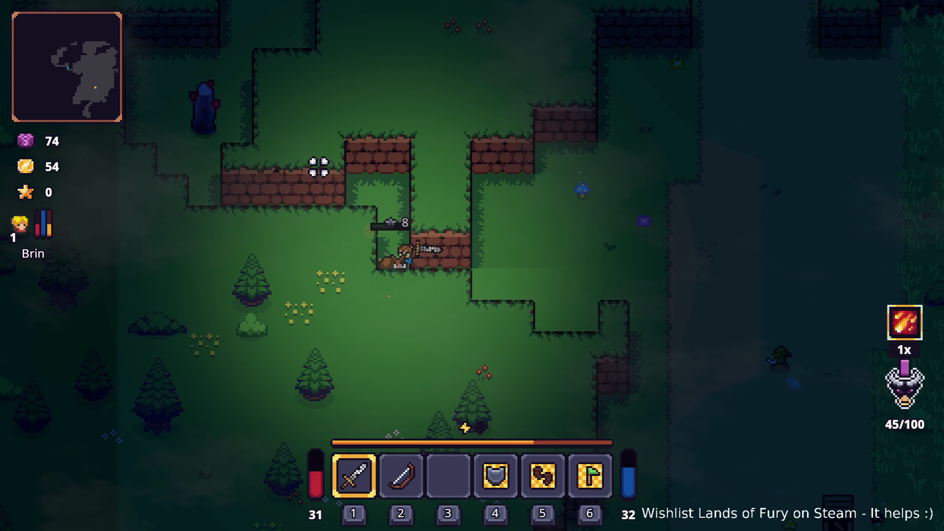
pyautogui.click(308, 183)
pyautogui.click(293, 185)
pyautogui.click(332, 172)
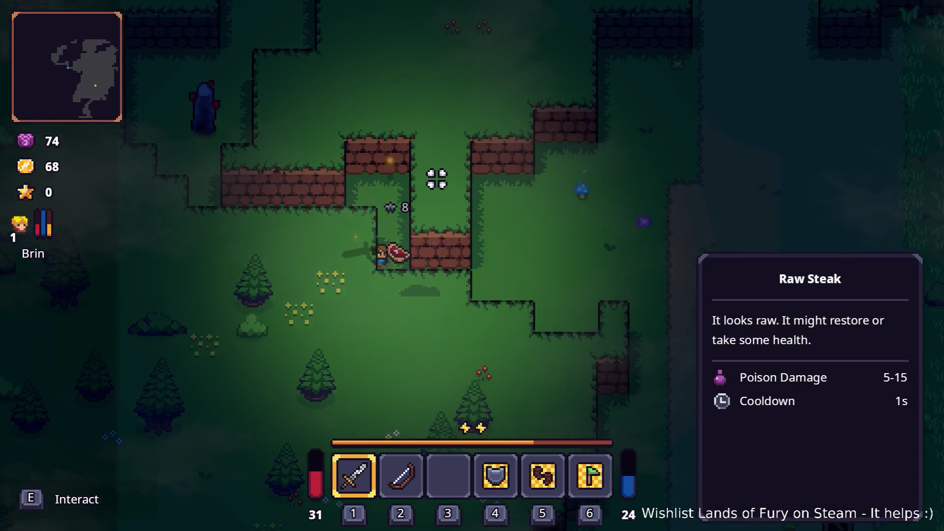
pyautogui.press('w')
pyautogui.press('e')
# Walk past the dark statue into the upper clearing and chop down a tree.
pyautogui.press('a')
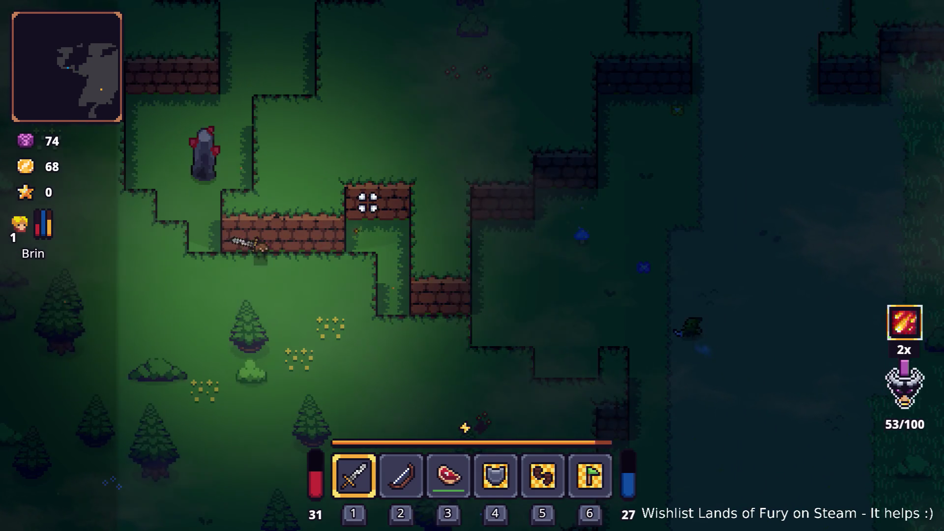
pyautogui.press('w')
pyautogui.press('w')
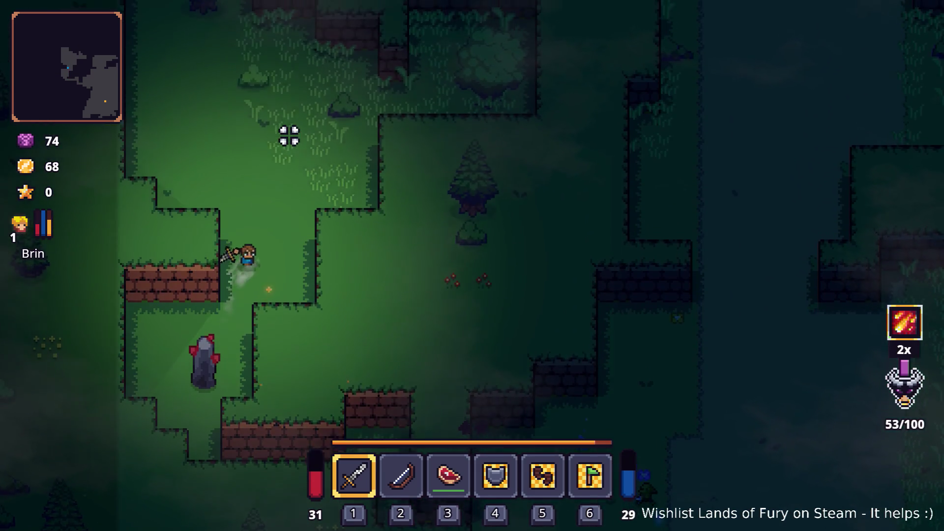
pyautogui.press('w')
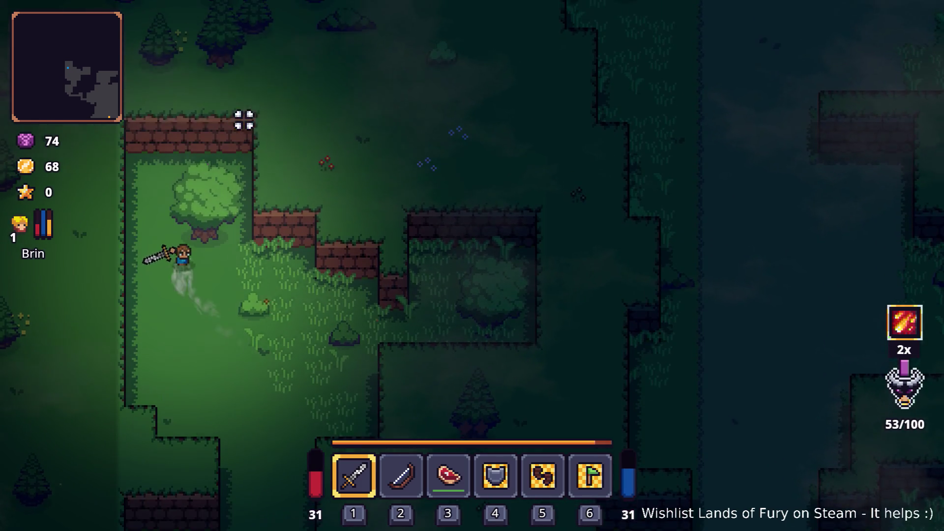
pyautogui.click(260, 125)
pyautogui.click(285, 168)
# Destroy the large bush for its loot.
pyautogui.press('d')
pyautogui.press('s')
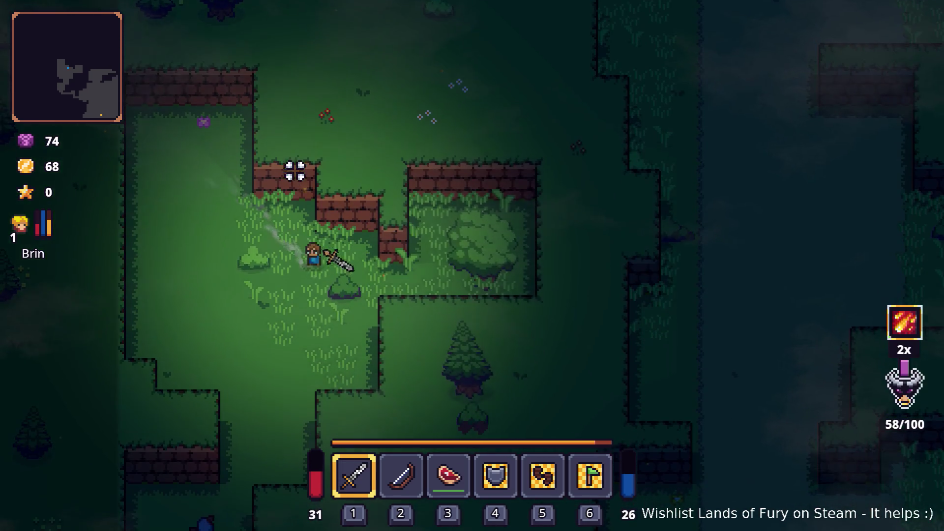
pyautogui.click(595, 212)
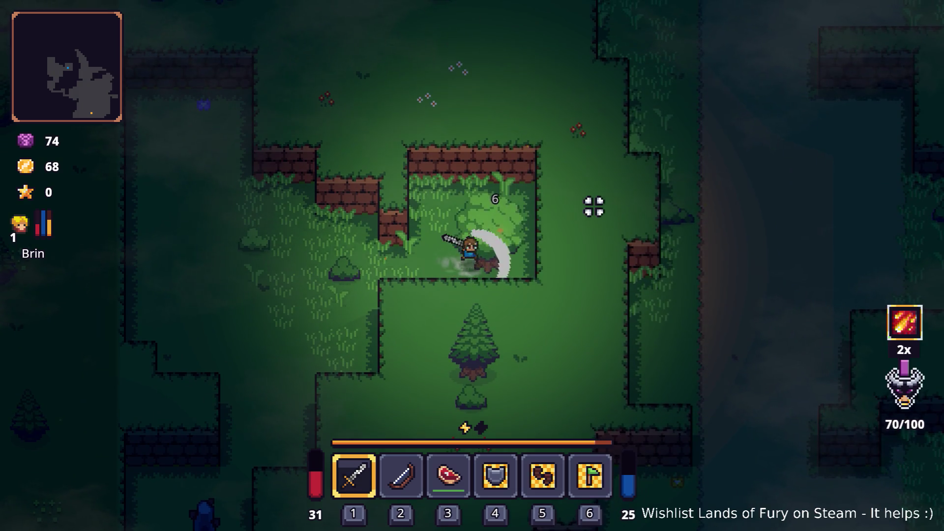
pyautogui.click(592, 205)
pyautogui.press('s')
# Head back to the statue and attack the enemy there.
pyautogui.press('a')
pyautogui.press('s')
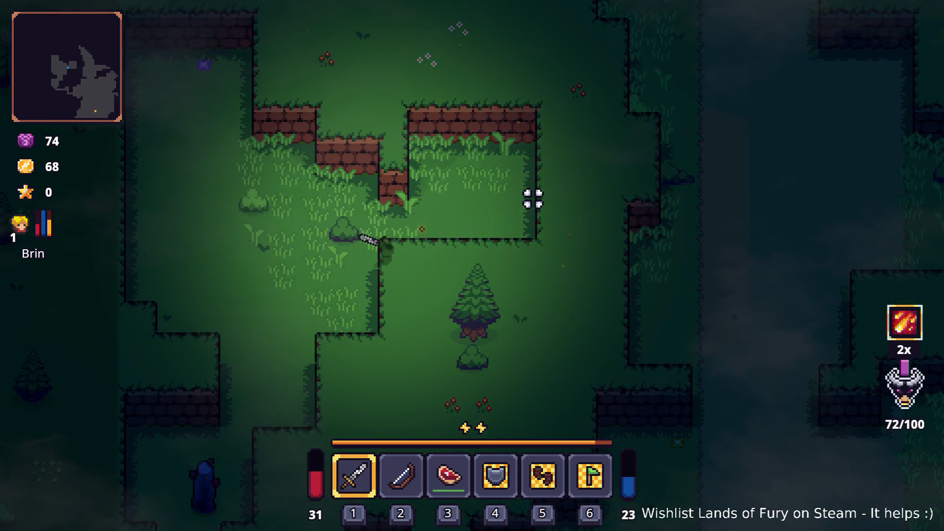
pyautogui.press('s')
pyautogui.press('a')
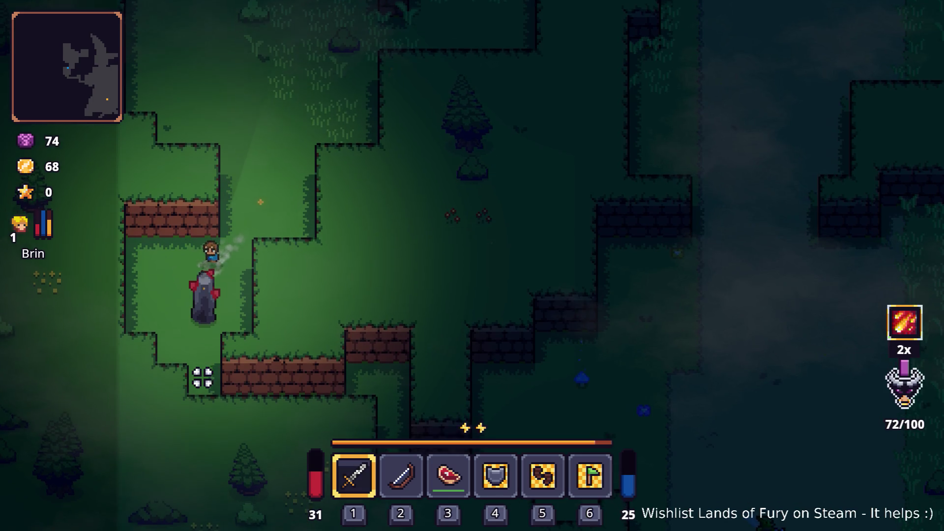
pyautogui.click(200, 388)
pyautogui.click(255, 363)
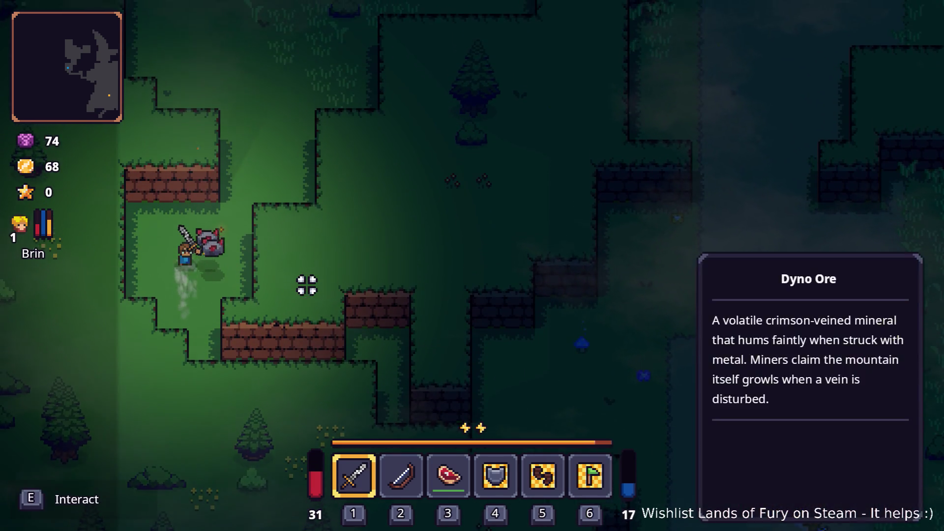
# Walk past the Dyno Ore and down the dirt path to strike the purple tree.
pyautogui.press('s')
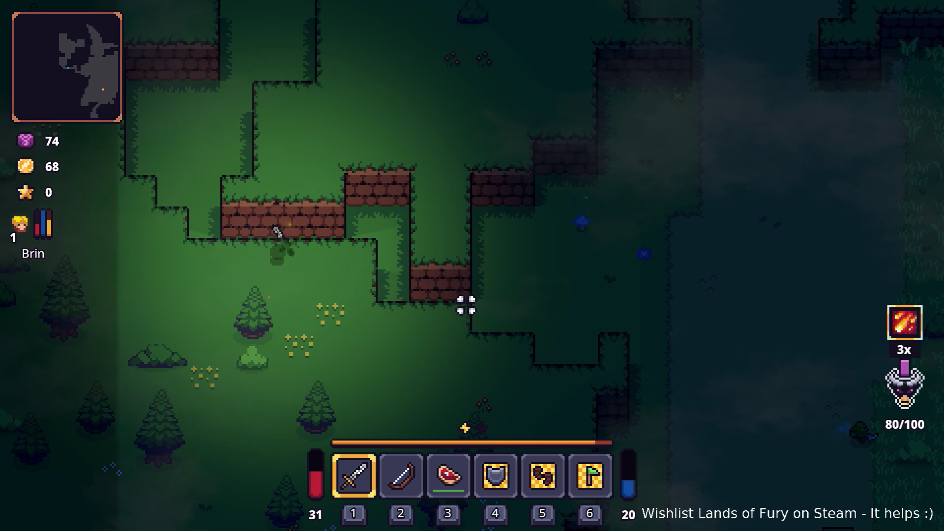
pyautogui.press('d')
pyautogui.press('s')
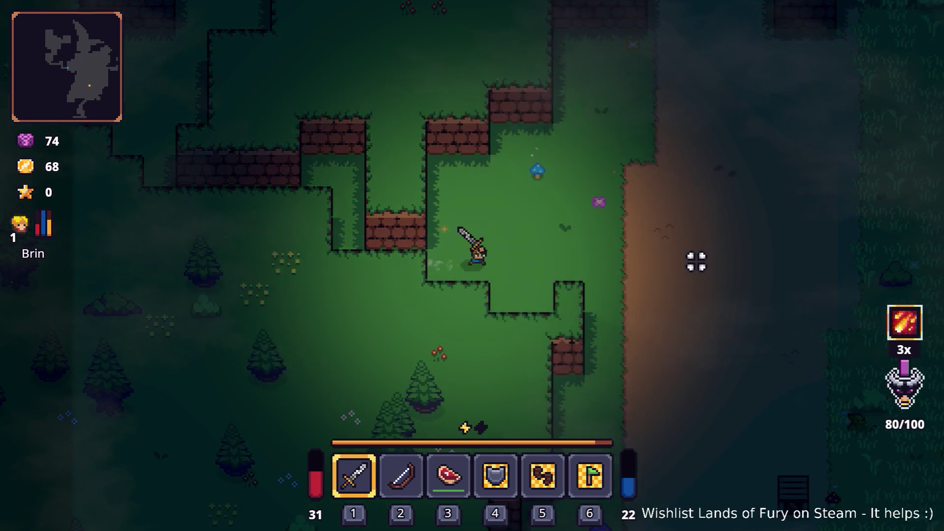
pyautogui.press('d')
pyautogui.press('d')
pyautogui.press('s')
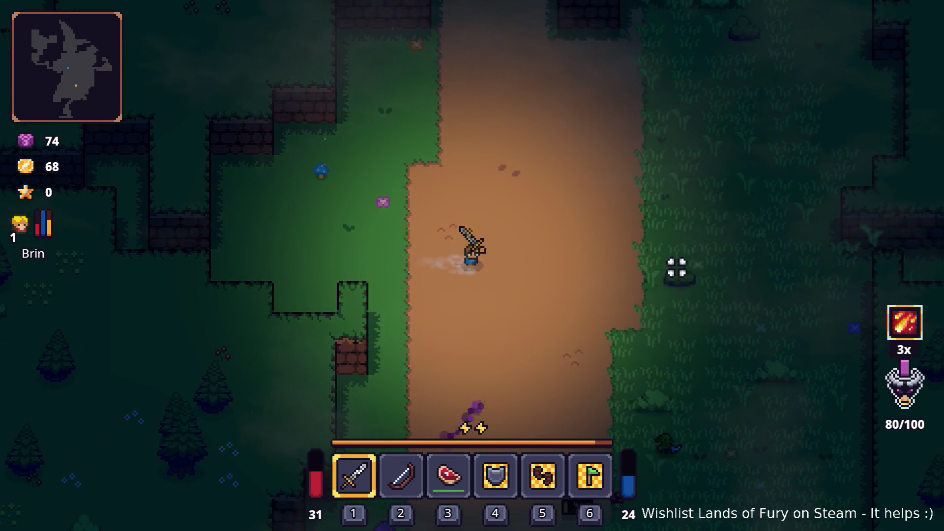
pyautogui.press('s')
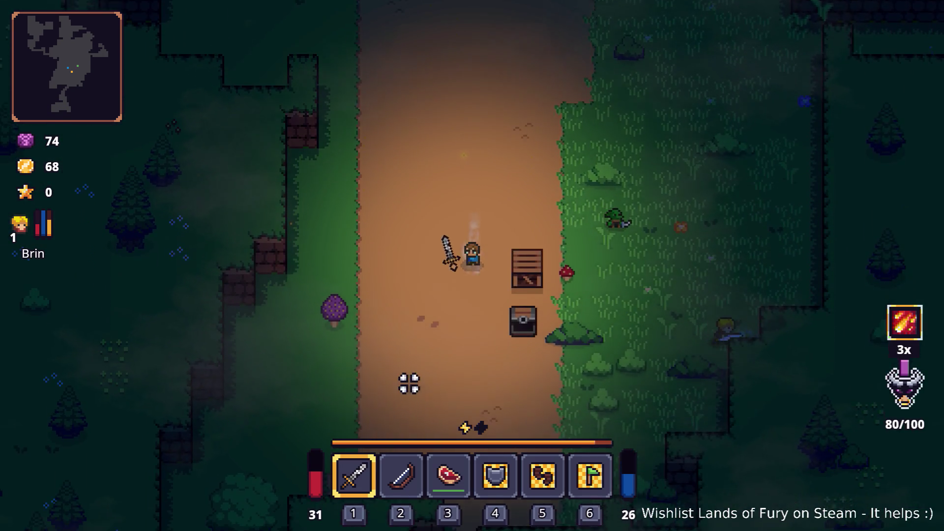
pyautogui.press('a')
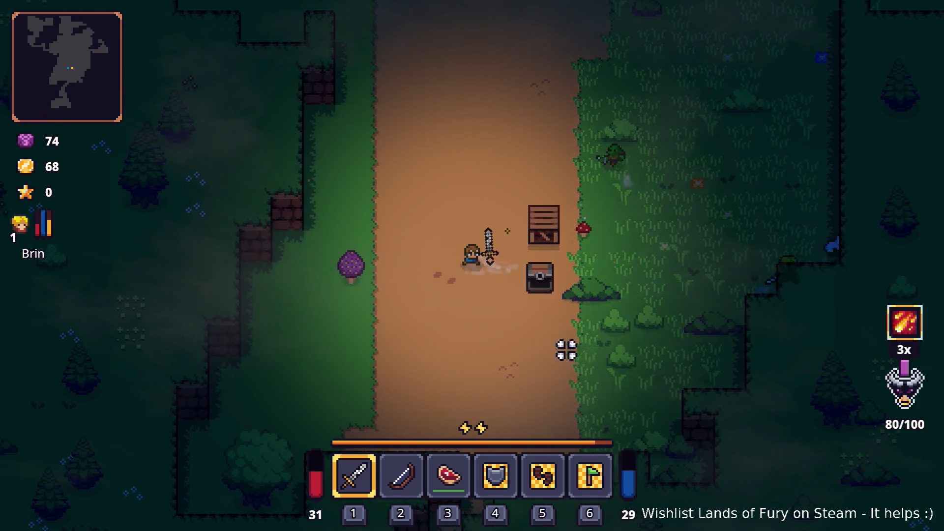
pyautogui.click(472, 358)
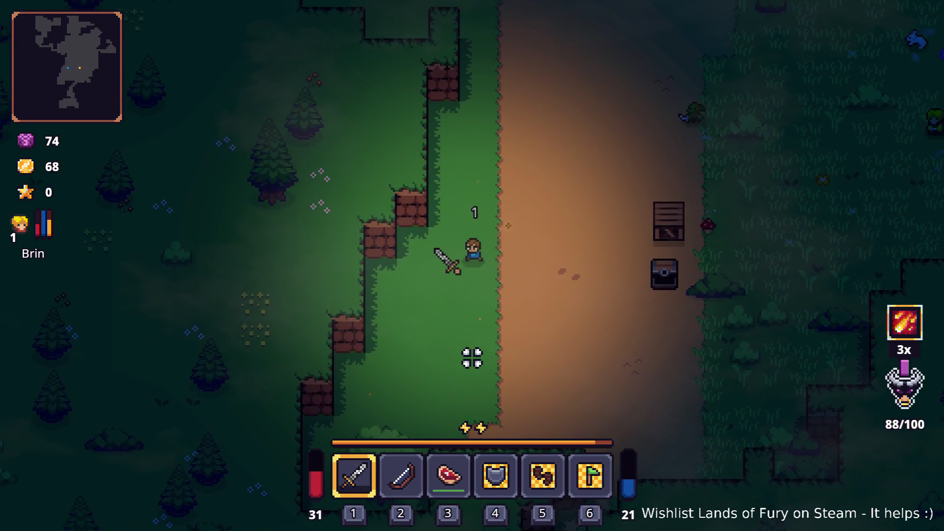
# Attack the approaching goblin and head up-right to the anvil clearing.
pyautogui.press('d')
pyautogui.press('w')
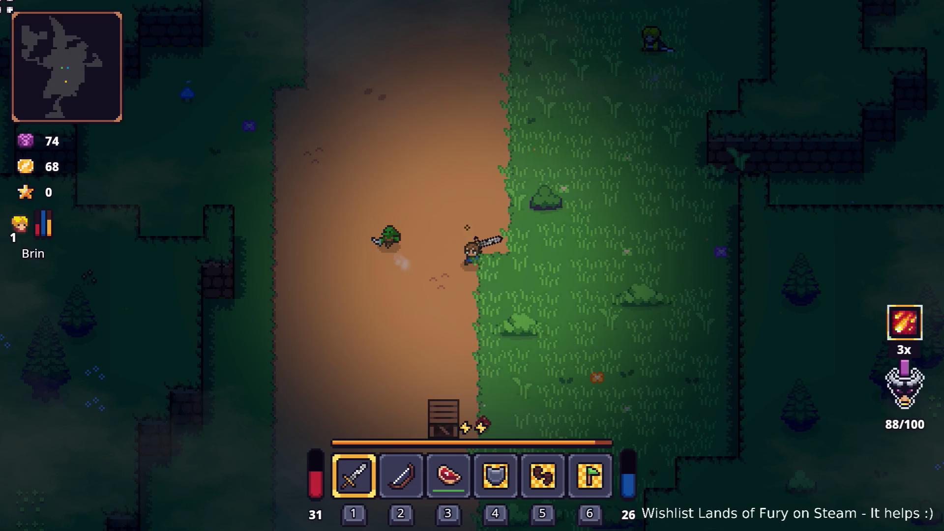
pyautogui.click(539, 195)
pyautogui.press('d')
pyautogui.press('w')
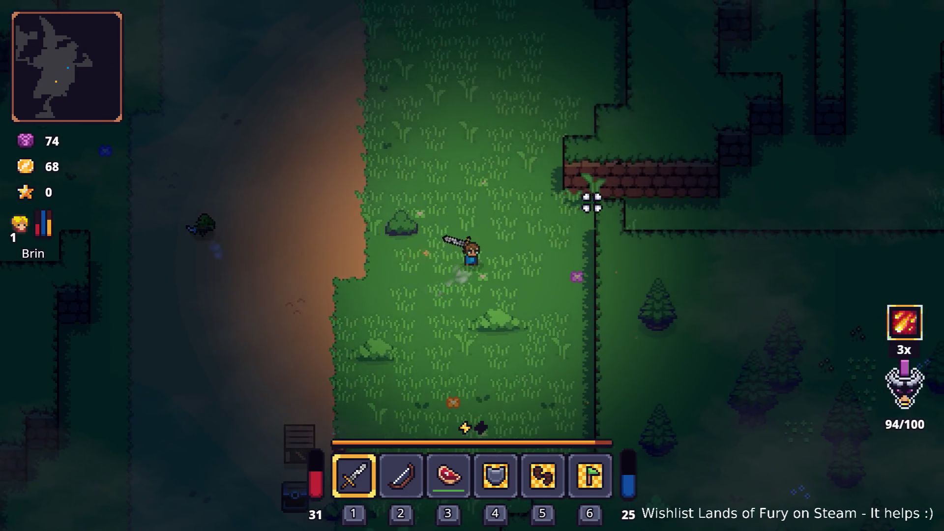
pyautogui.press('d')
pyautogui.press('w')
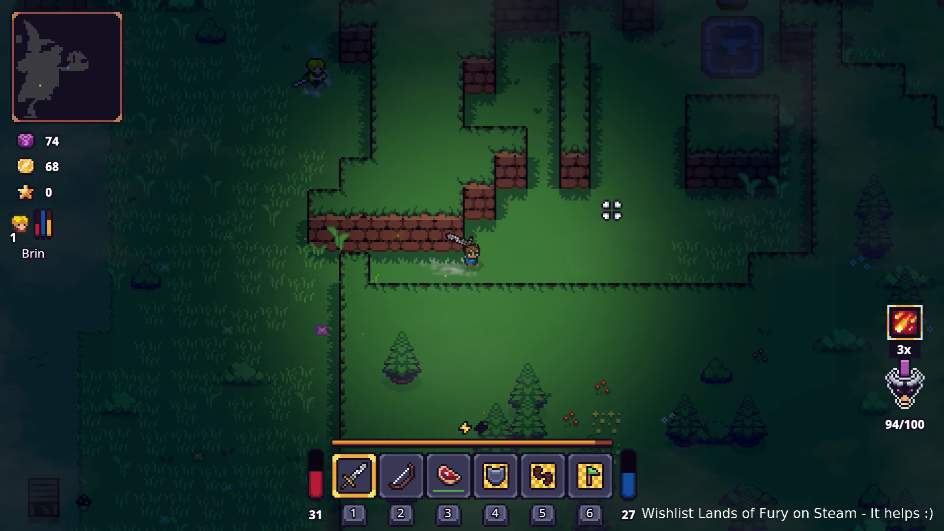
pyautogui.press('w')
pyautogui.press('d')
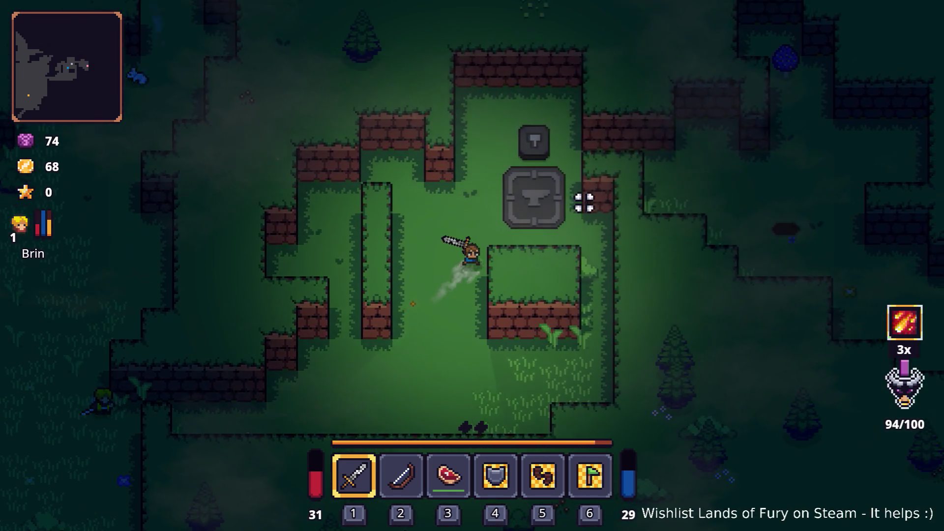
# Walk past the anvil to the purple tree and destroy it.
pyautogui.press('d')
pyautogui.press('w')
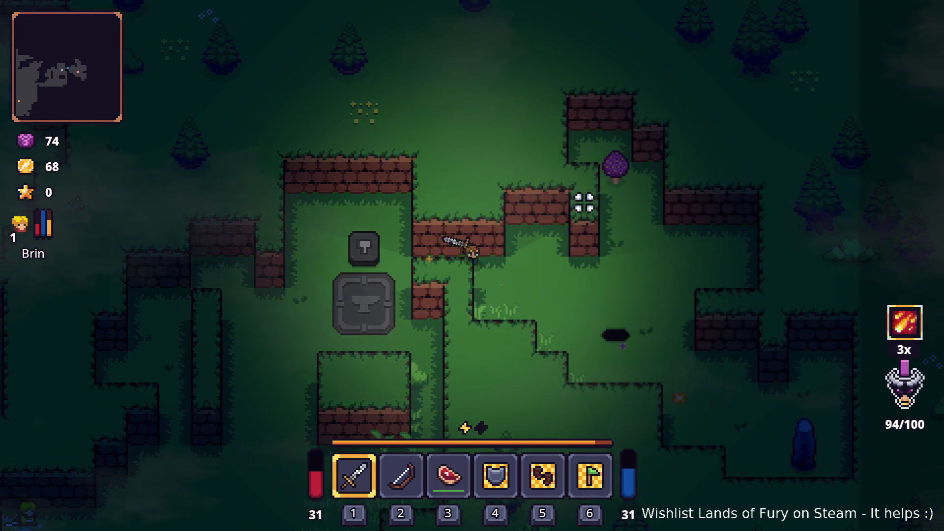
pyautogui.press('d')
pyautogui.press('s')
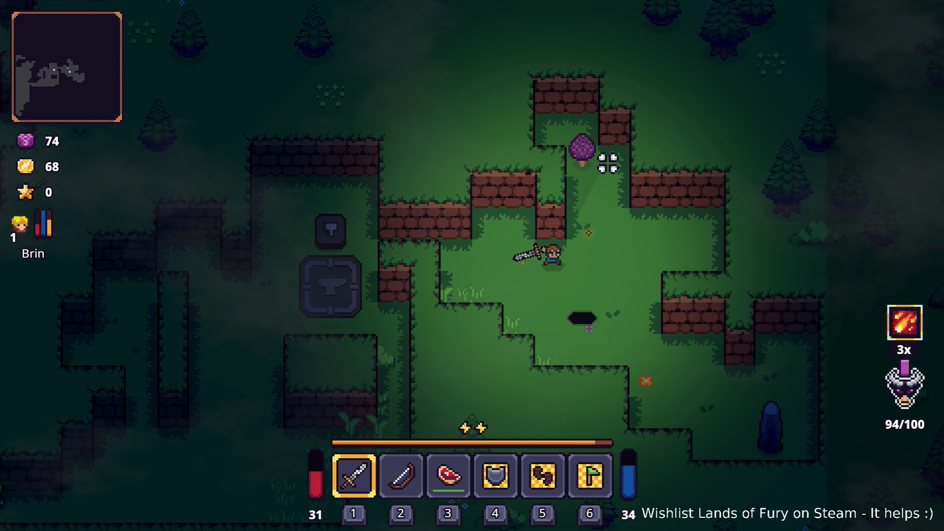
pyautogui.press('d')
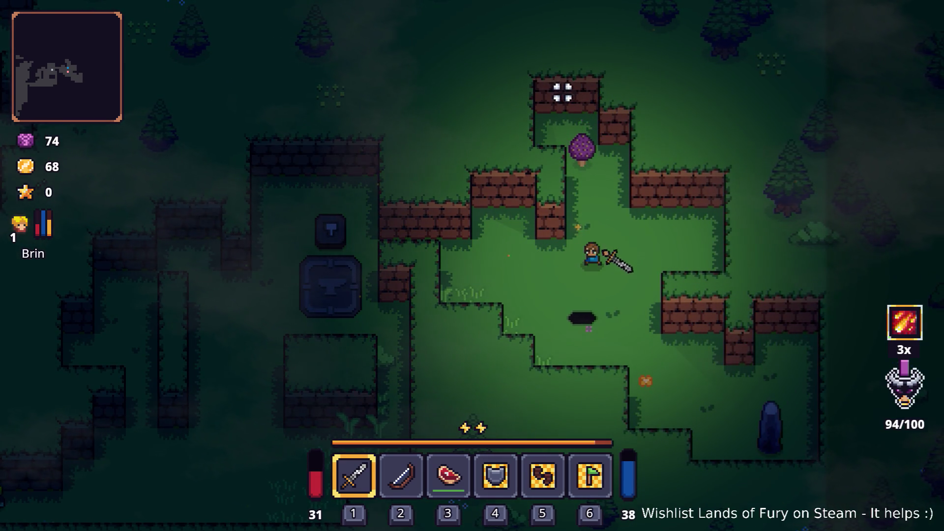
pyautogui.press('w')
pyautogui.click(541, 133)
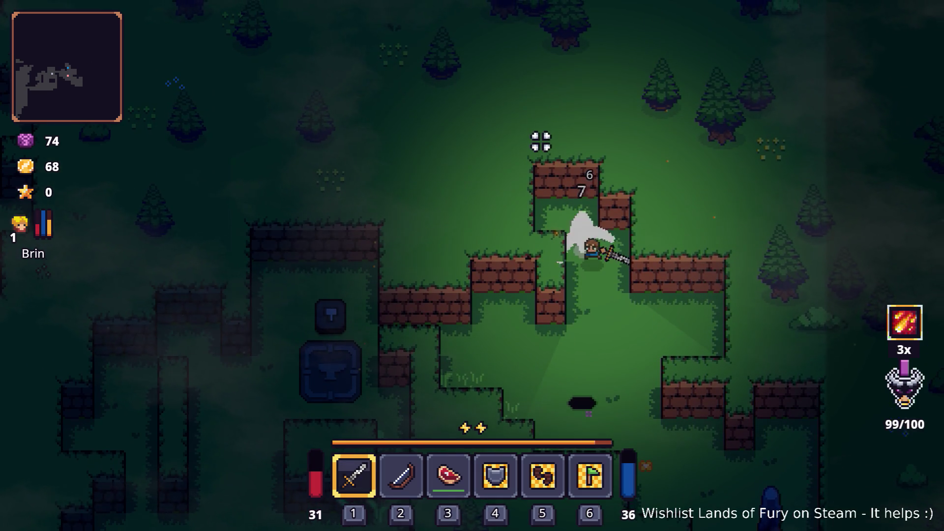
# Walk back left past the anvil into the grass.
pyautogui.press('s')
pyautogui.press('a')
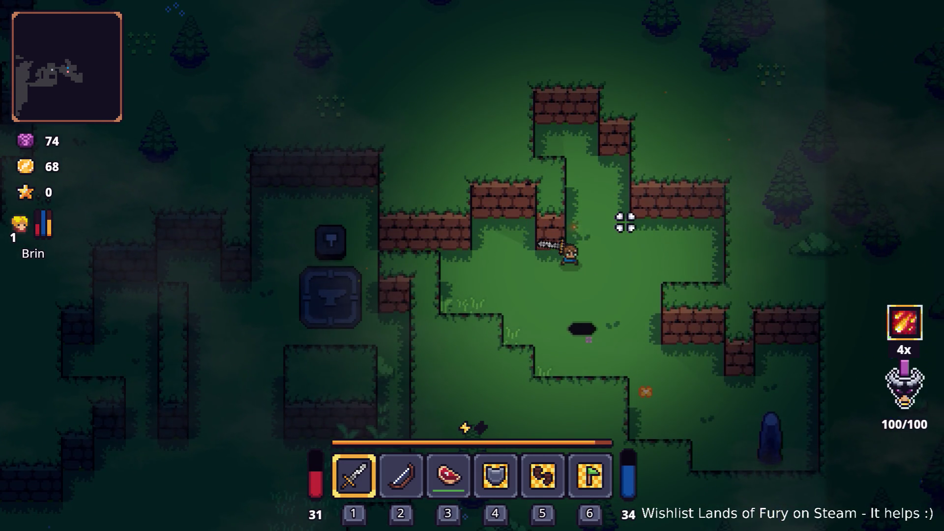
pyautogui.press('a')
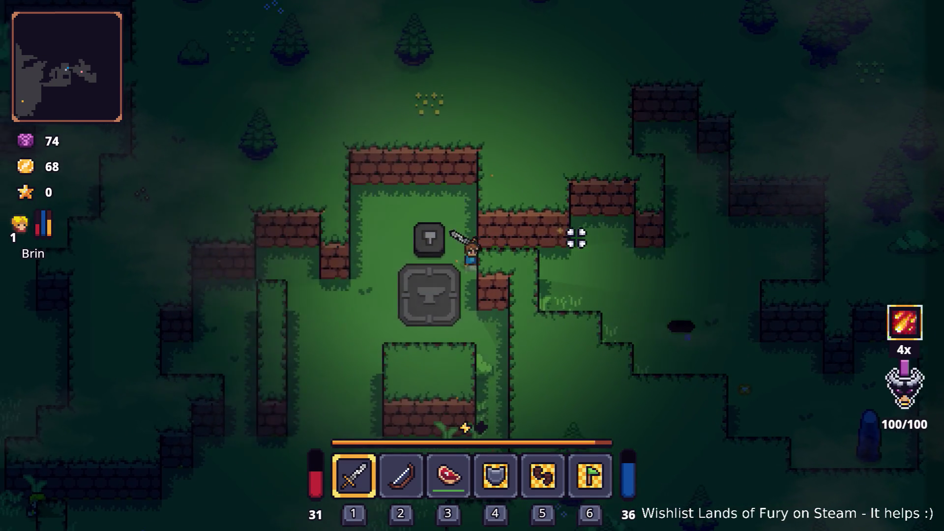
pyautogui.press('s')
pyautogui.press('a')
pyautogui.press('s')
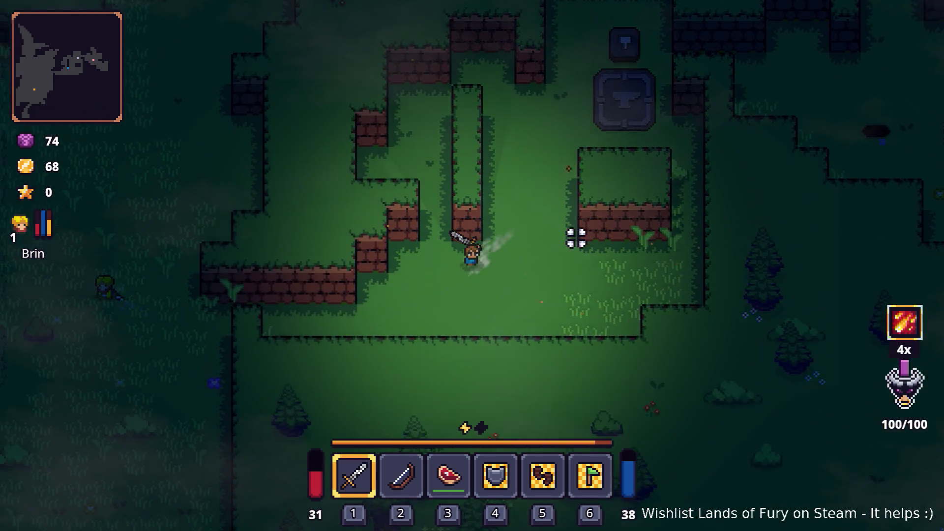
pyautogui.press('a')
pyautogui.press('s')
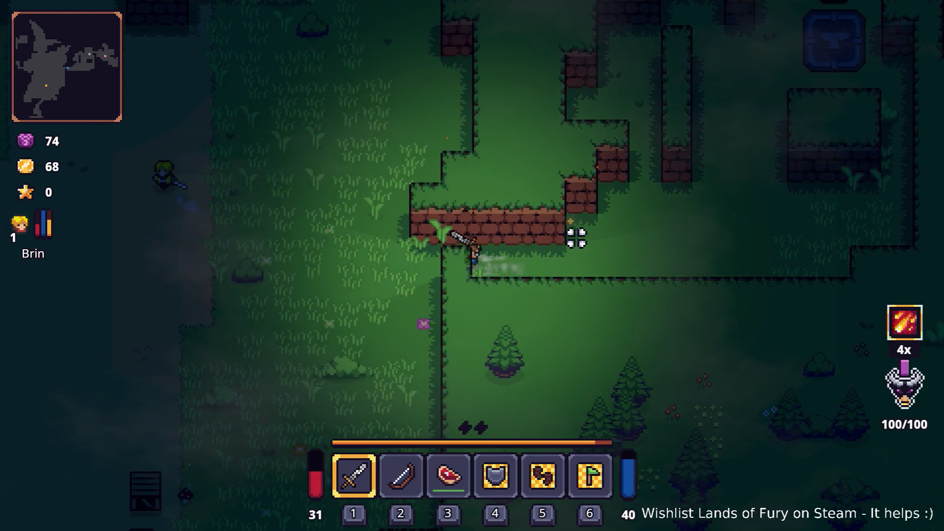
# Pause and quit the game to desktop, then switch to the sprite editor.
pyautogui.press('Escape')
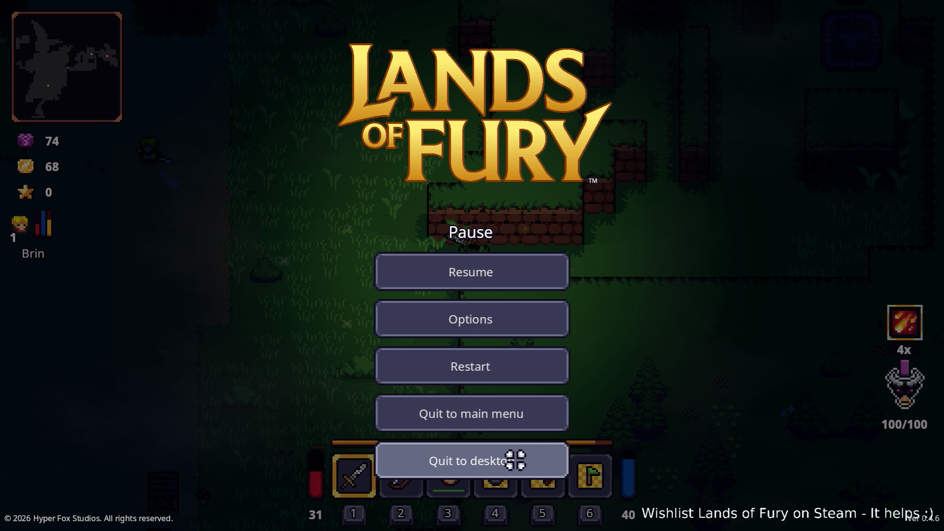
pyautogui.click(515, 460)
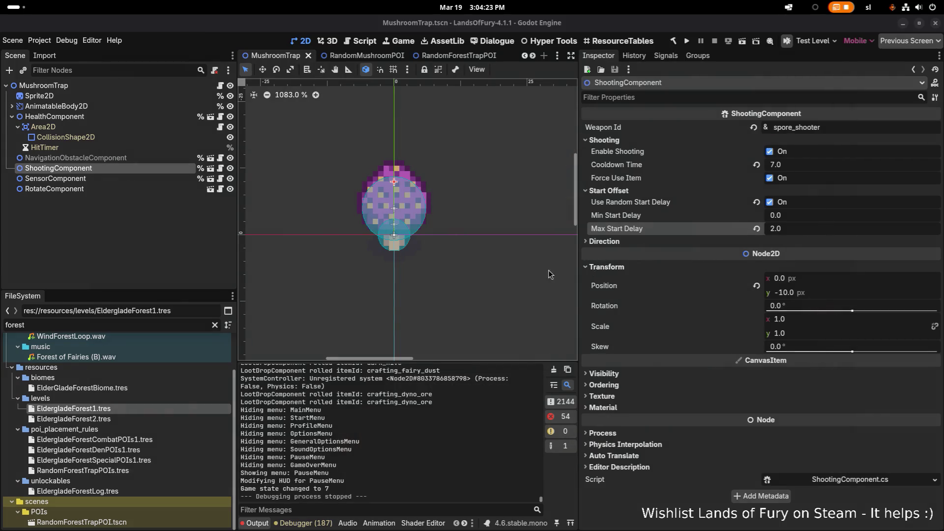
pyautogui.hotkey('alt', 'Tab')
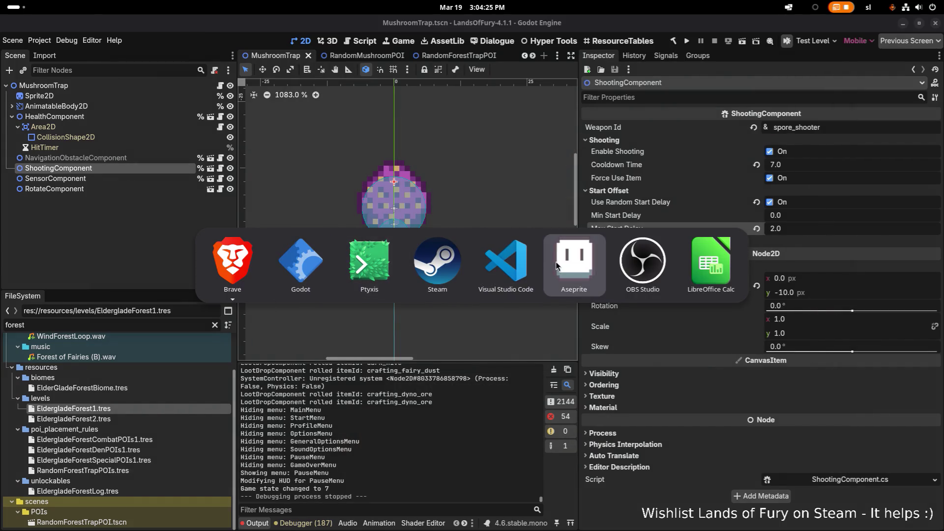
pyautogui.click(556, 266)
# Review changed files in VS Code Source Control at shooting timer line 139, then return to Aseprite.
pyautogui.hotkey('alt', 'Tab')
pyautogui.click(589, 263)
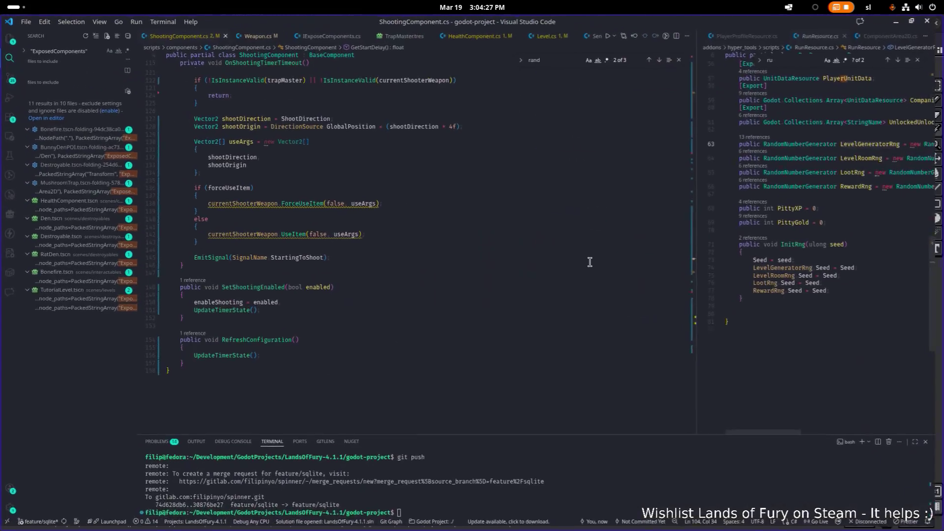
pyautogui.click(12, 79)
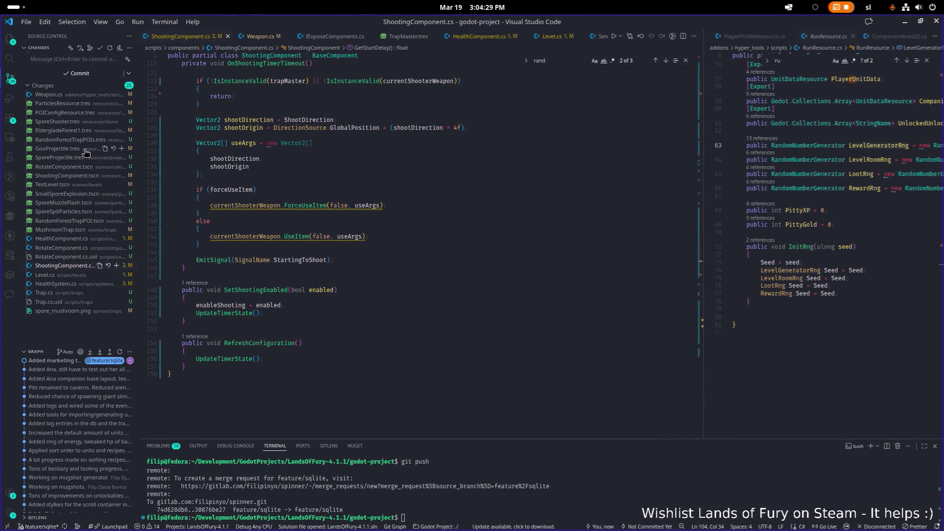
pyautogui.click(431, 213)
pyautogui.hotkey('alt', 'Tab')
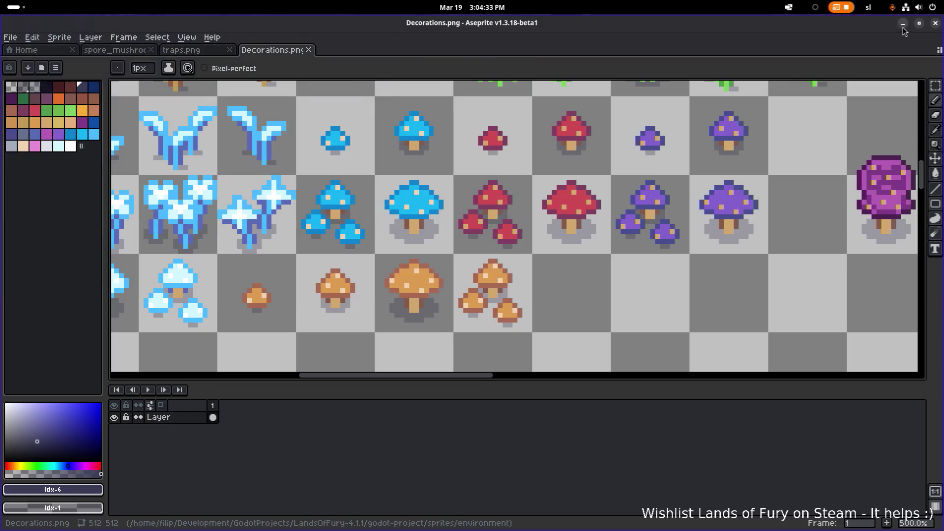
# Open the spore_mushroom sprite from the traps sprite sheet in Aseprite.
pyautogui.scroll(-3, 755, 209)
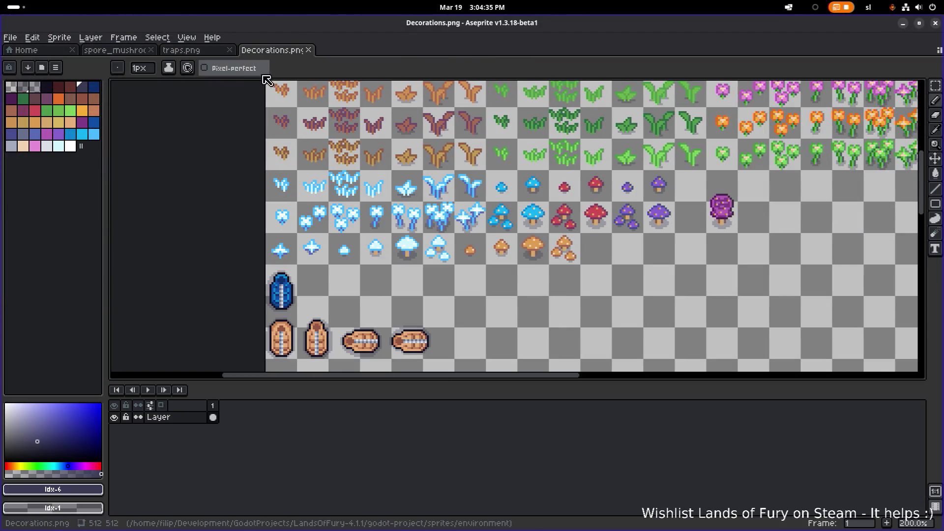
pyautogui.click(196, 51)
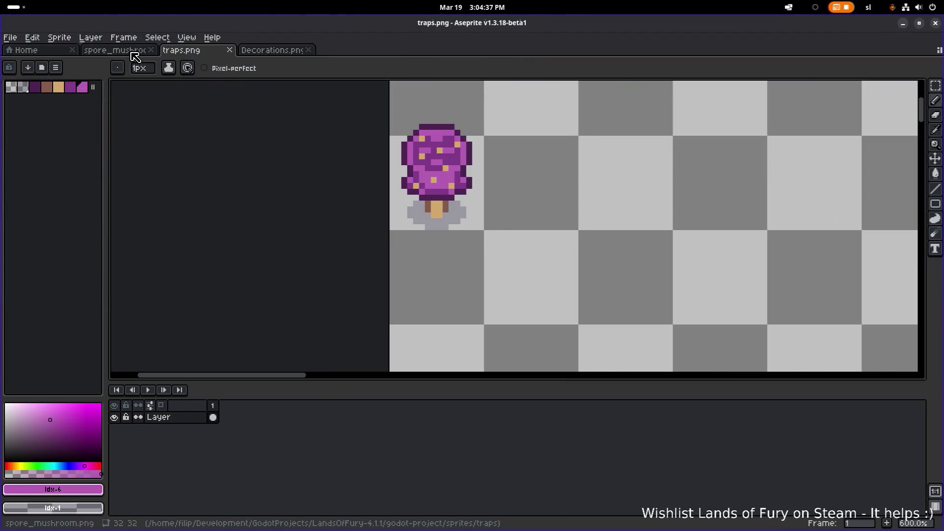
pyautogui.click(130, 50)
pyautogui.scroll(3, 351, 212)
pyautogui.scroll(3, 350, 212)
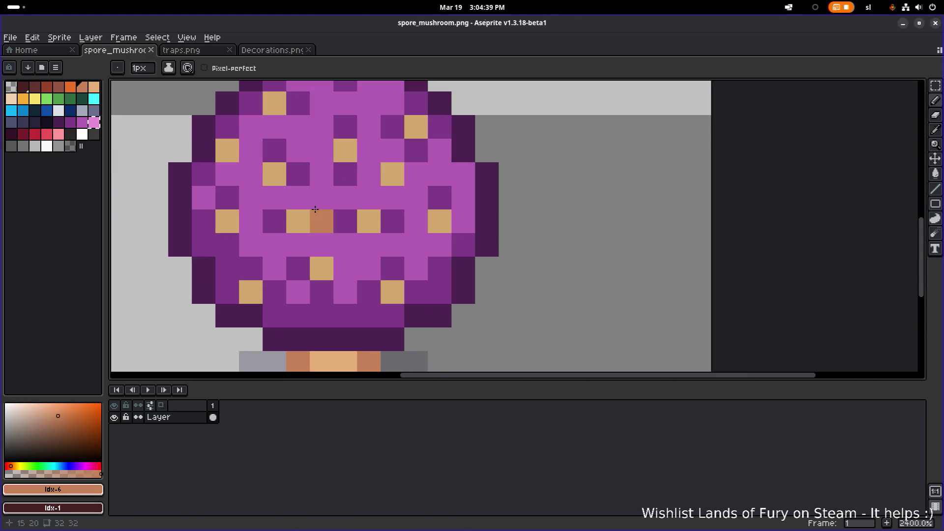
# Sample the light cap purple and paint over a cap spot, undoing the attempt.
pyautogui.moveTo(320, 211); pyautogui.dragTo(408, 223)
pyautogui.press('i')
pyautogui.click(388, 215)
pyautogui.press('b')
pyautogui.click(337, 223)
pyautogui.scroll(-4, 447, 222)
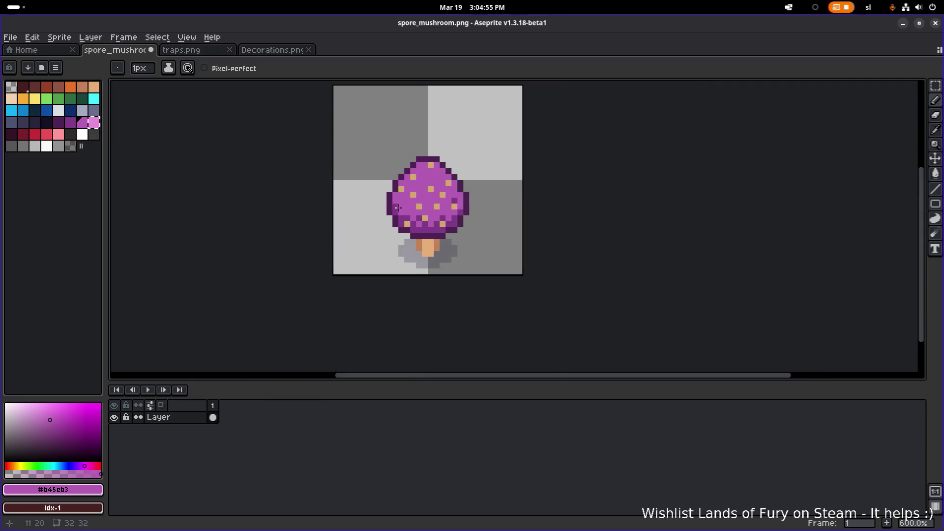
pyautogui.scroll(1, 398, 207)
pyautogui.hotkey('ctrl', 'z')
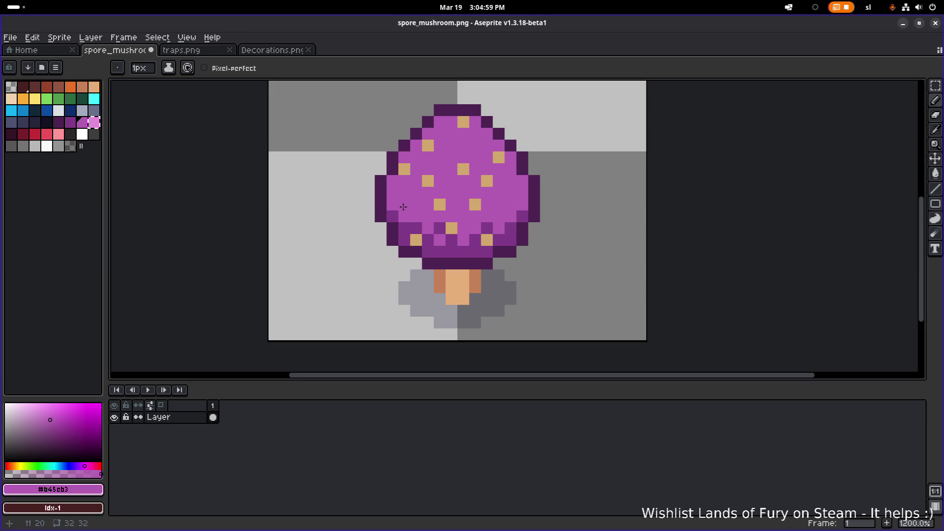
# Cover a tan spot in light purple and touch up the cap's outline and shading pixels.
pyautogui.keyDown('alt'); pyautogui.click(439, 202); pyautogui.keyUp('alt')
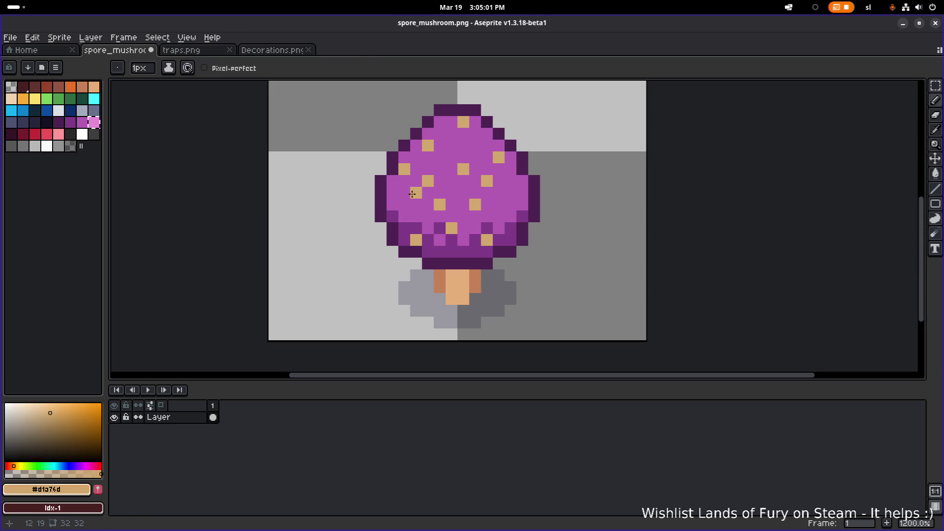
pyautogui.keyDown('alt'); pyautogui.click(427, 181); pyautogui.keyUp('alt')
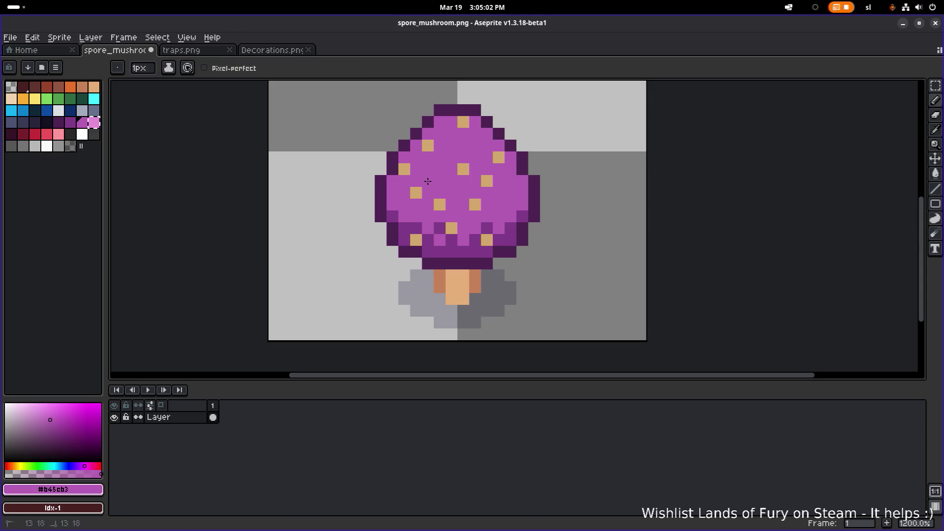
pyautogui.click(464, 168)
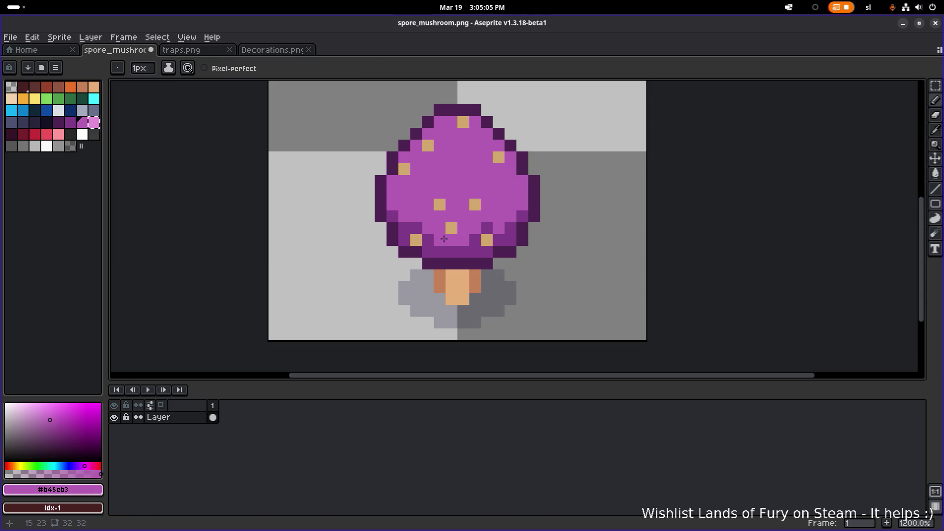
pyautogui.click(531, 219)
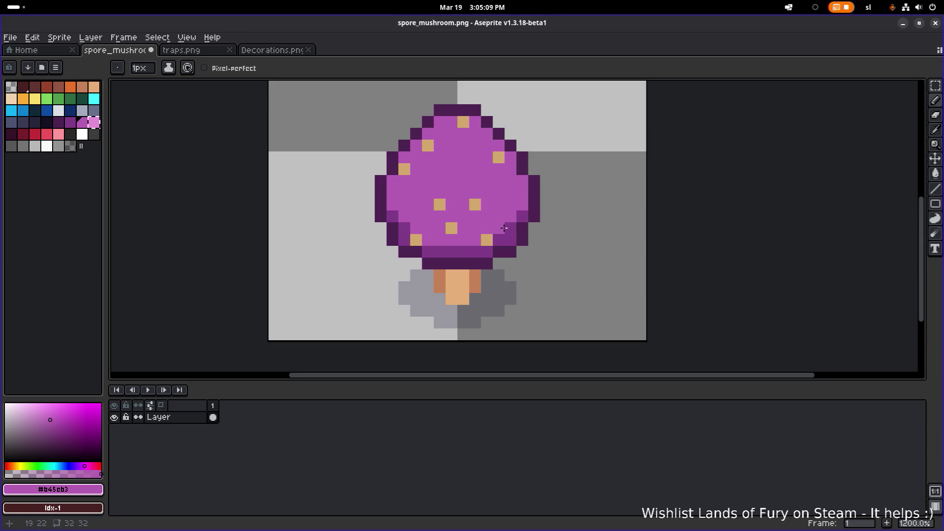
pyautogui.click(493, 236)
pyautogui.keyDown('alt'); pyautogui.click(510, 238); pyautogui.keyUp('alt')
pyautogui.click(451, 240)
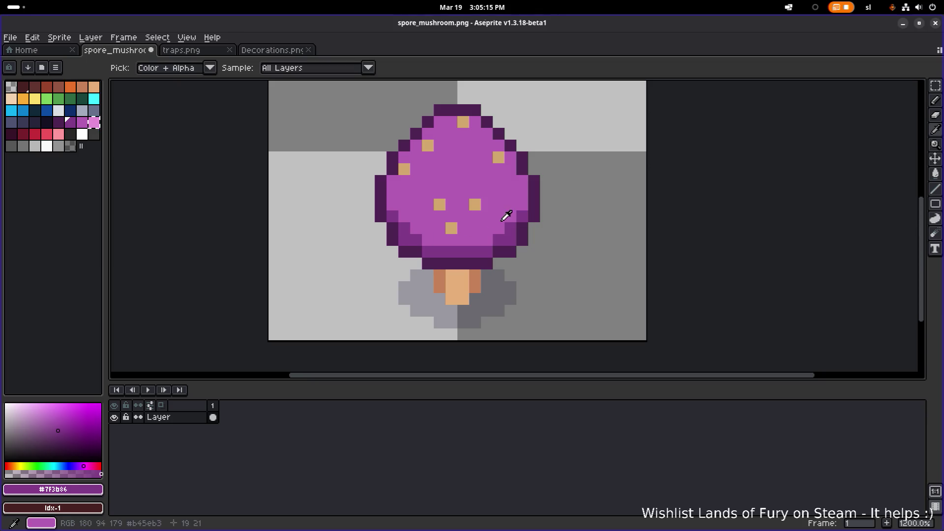
# Paint over the centre tan spots and add new tan spots mid-cap and near the left edge.
pyautogui.keyDown('alt'); pyautogui.click(506, 215); pyautogui.keyUp('alt')
pyautogui.click(451, 228)
pyautogui.click(439, 204)
pyautogui.click(473, 203)
pyautogui.keyDown('alt'); pyautogui.click(428, 145); pyautogui.keyUp('alt')
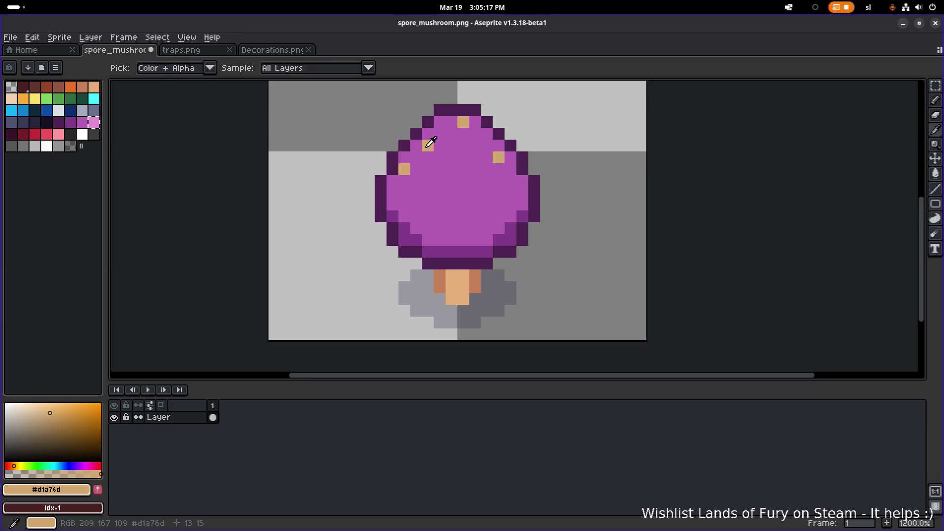
pyautogui.click(475, 191)
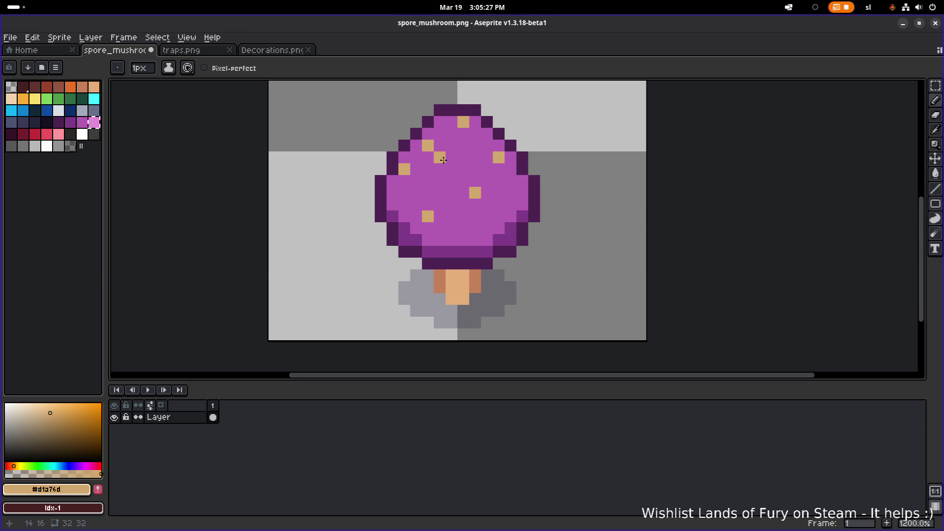
pyautogui.keyDown('alt'); pyautogui.click(448, 137); pyautogui.keyUp('alt')
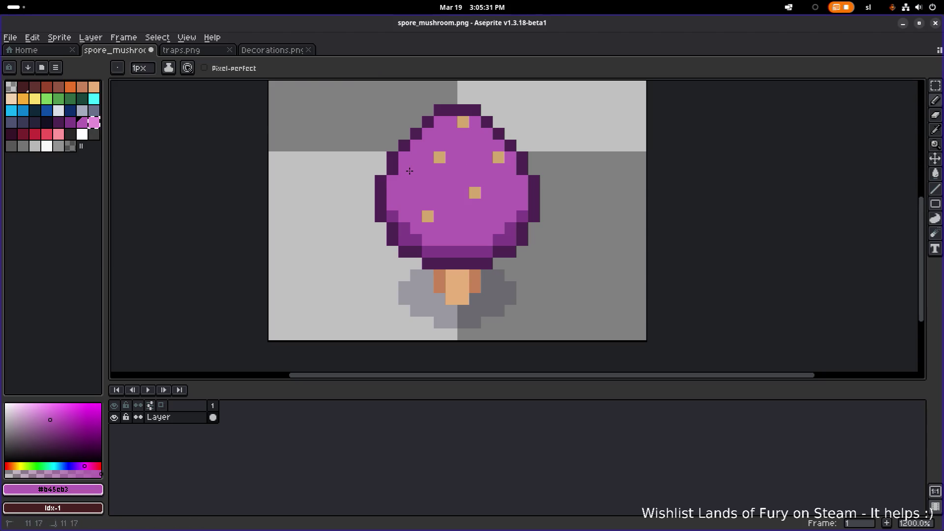
pyautogui.keyDown('alt'); pyautogui.click(440, 157); pyautogui.keyUp('alt')
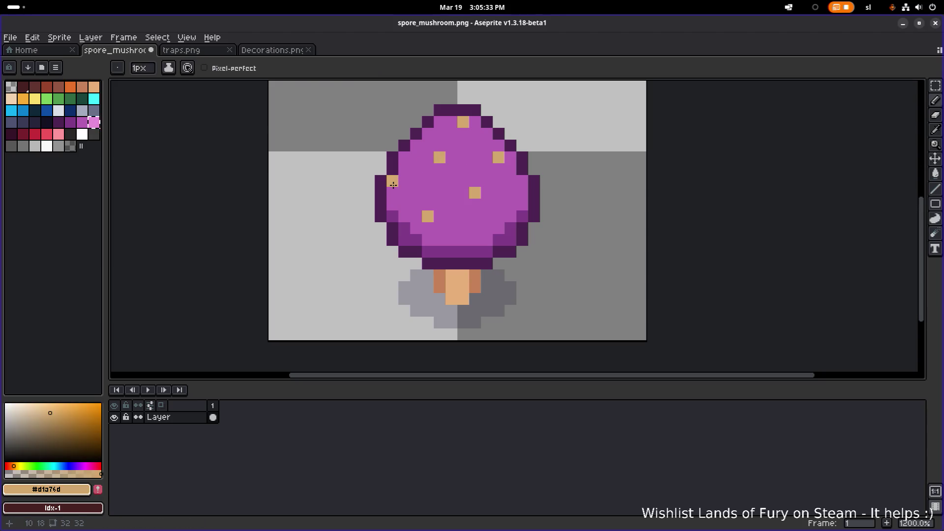
pyautogui.click(405, 181)
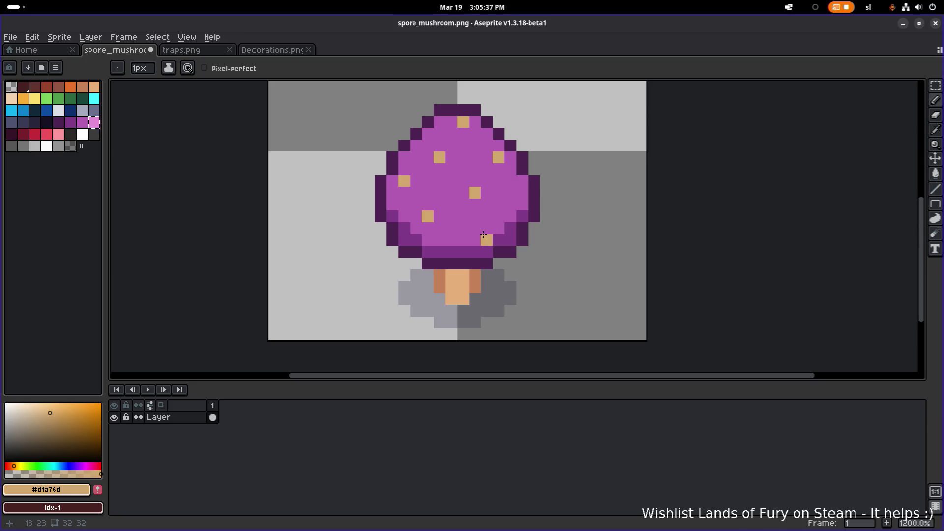
# Paint a tan spot in the cap's middle and cover two other tan spots with purple.
pyautogui.scroll(-6, 492, 185)
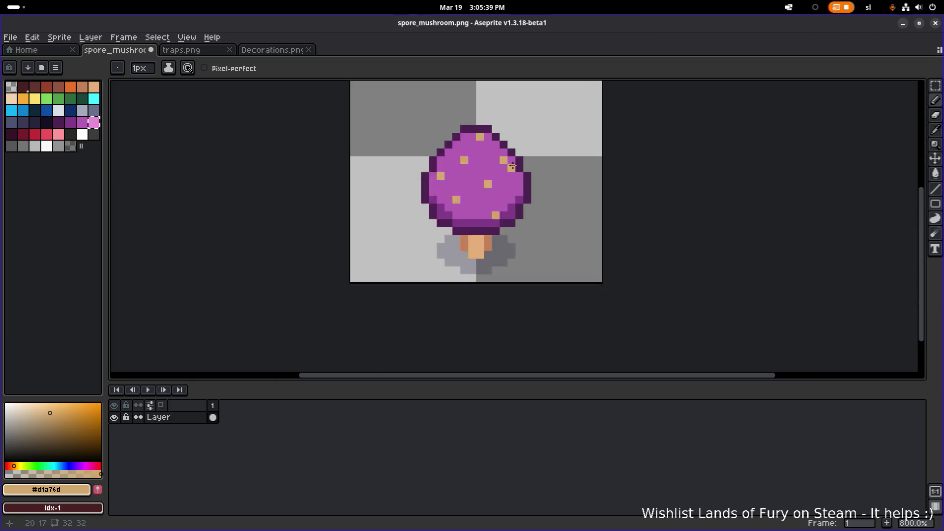
pyautogui.scroll(3, 506, 184)
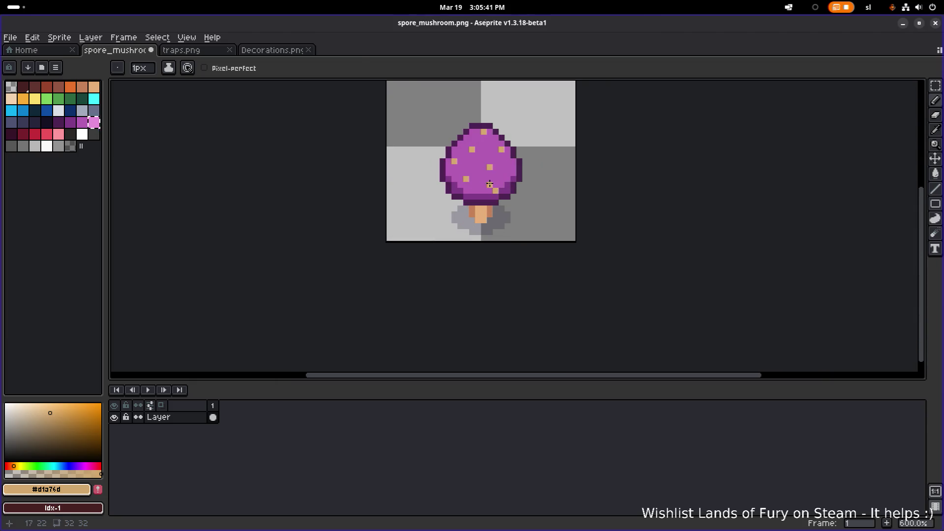
pyautogui.scroll(3, 494, 168)
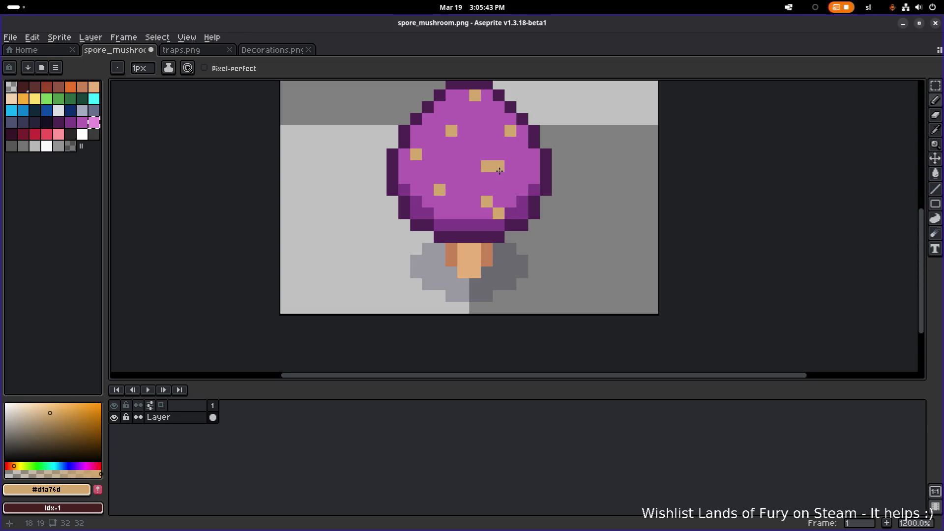
pyautogui.keyDown('alt'); pyautogui.click(507, 190); pyautogui.keyUp('alt')
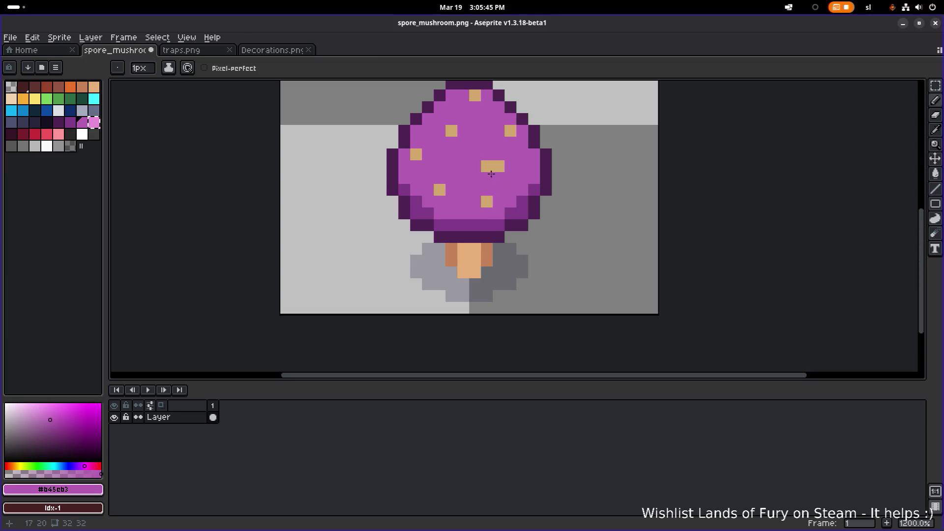
pyautogui.click(499, 167)
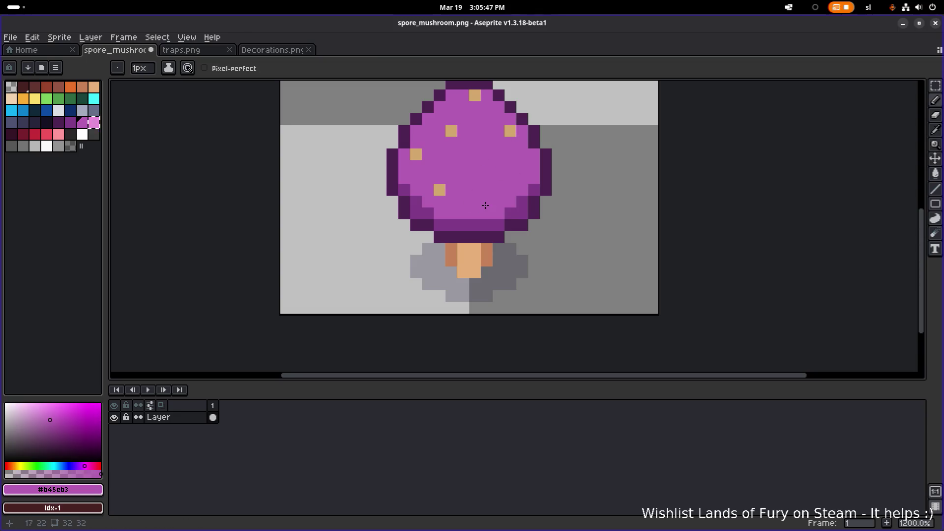
pyautogui.hotkey('ctrl', 'z')
pyautogui.keyDown('alt'); pyautogui.click(486, 202); pyautogui.keyUp('alt')
pyautogui.click(487, 165)
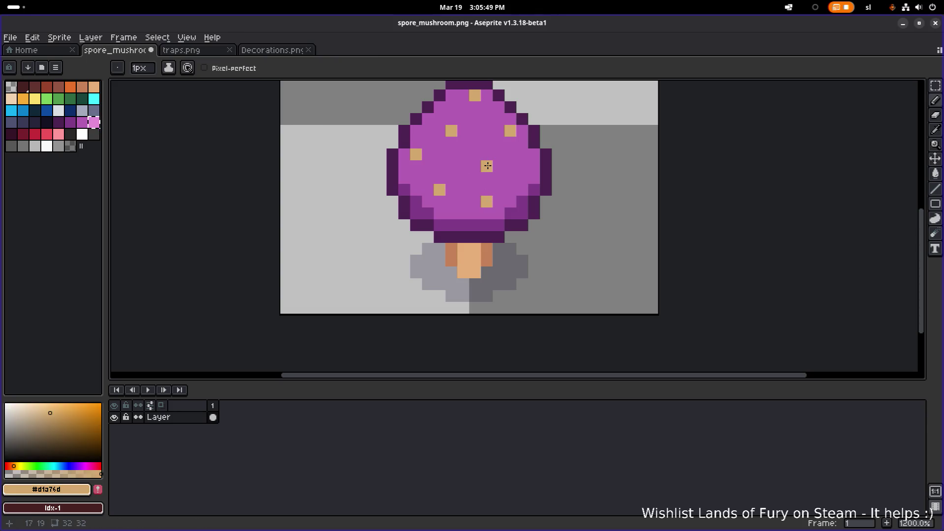
pyautogui.keyDown('alt'); pyautogui.click(489, 195); pyautogui.keyUp('alt')
pyautogui.moveTo(498, 190); pyautogui.dragTo(484, 202)
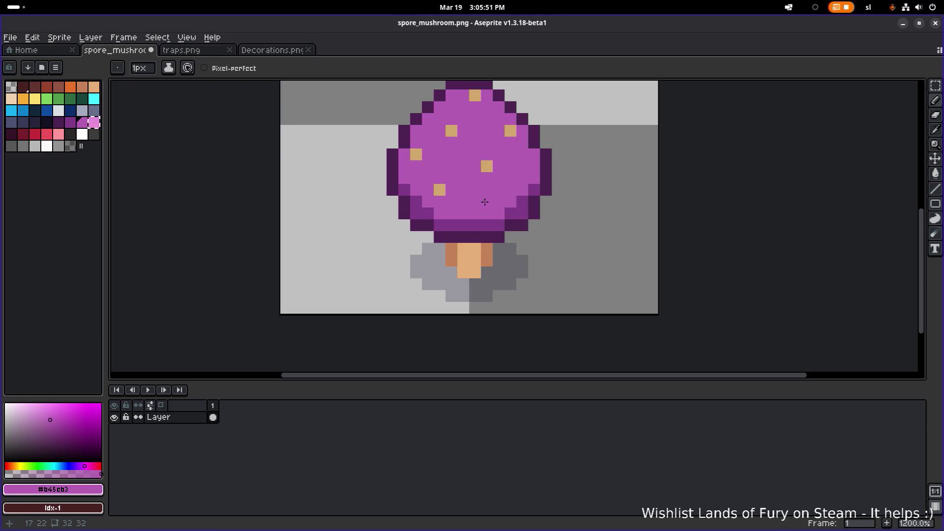
# Try a tan pixel near the cap's top, then paint it back to purple.
pyautogui.scroll(-4, 522, 179)
pyautogui.scroll(5, 519, 163)
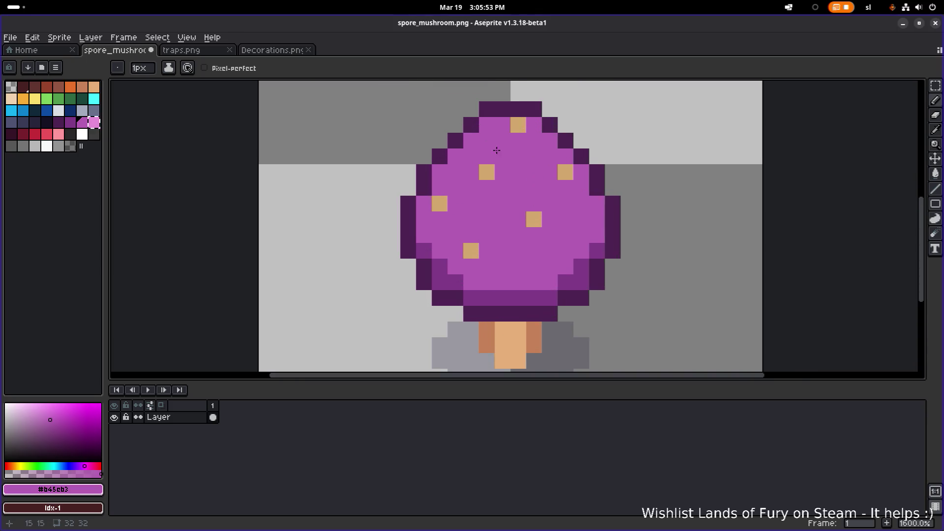
pyautogui.scroll(-3, 533, 167)
pyautogui.scroll(2, 512, 168)
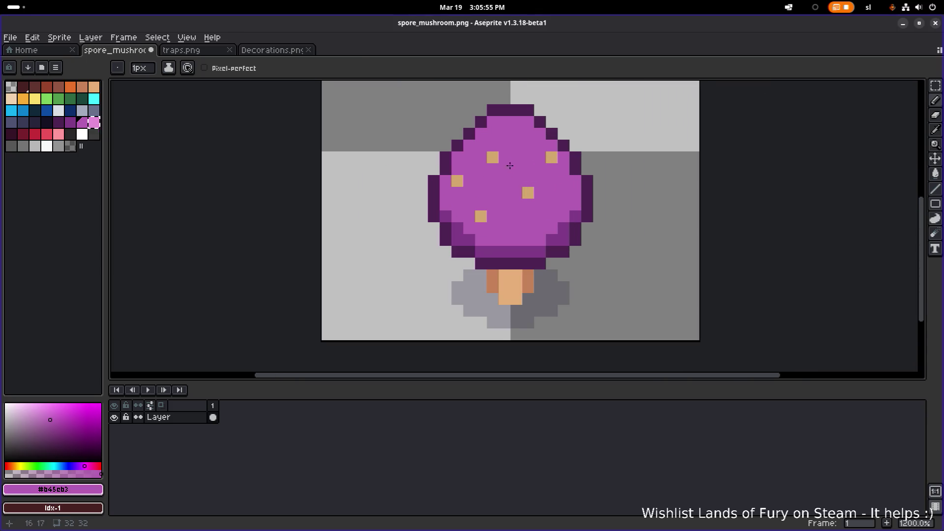
pyautogui.keyDown('alt'); pyautogui.click(493, 158); pyautogui.keyUp('alt')
pyautogui.click(496, 146)
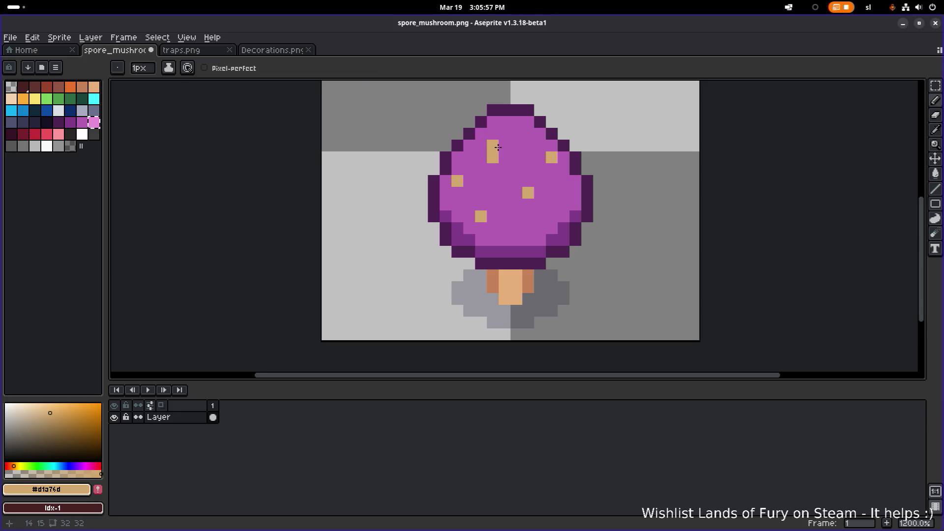
pyautogui.keyDown('alt'); pyautogui.click(508, 152); pyautogui.keyUp('alt')
pyautogui.click(493, 157)
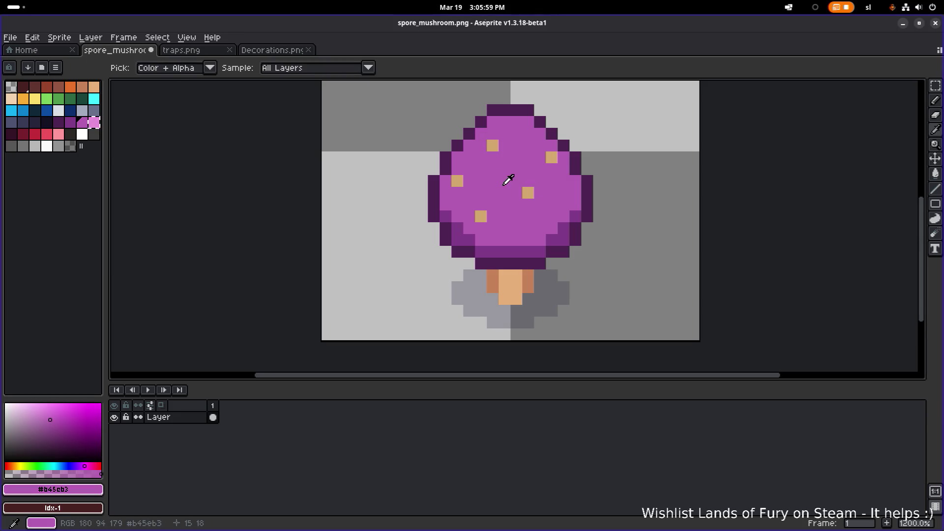
# Add a tan spot right of the cap's centre, redrawn one row lower.
pyautogui.keyDown('alt'); pyautogui.click(532, 191); pyautogui.keyUp('alt')
pyautogui.click(515, 182)
pyautogui.hotkey('ctrl', 'z')
pyautogui.click(513, 191)
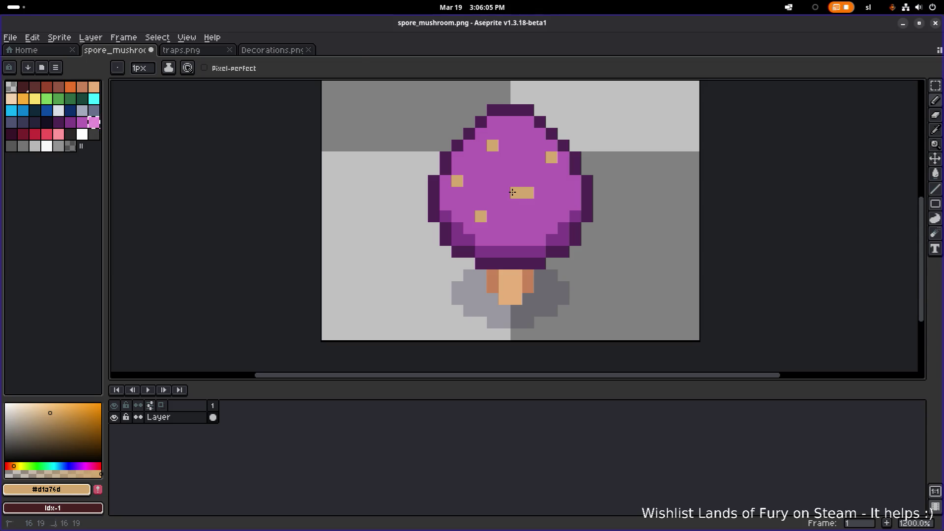
# Position a tan spot on the cap's lower right through several undo-and-retry placements.
pyautogui.click(536, 221)
pyautogui.hotkey('ctrl', 'z')
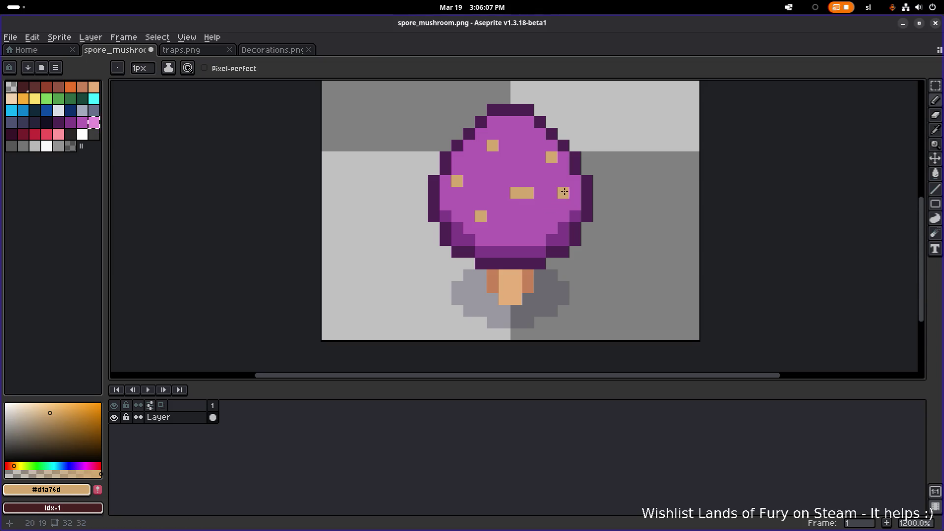
pyautogui.click(545, 230)
pyautogui.hotkey('ctrl', 'z')
pyautogui.click(541, 239)
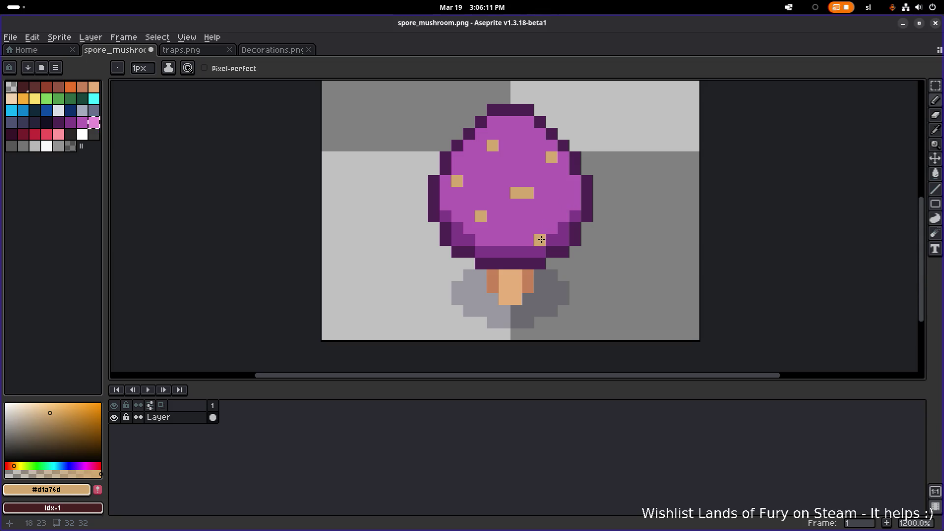
pyautogui.hotkey('ctrl', 'z')
pyautogui.click(548, 225)
pyautogui.hotkey('ctrl', 'z')
pyautogui.click(541, 226)
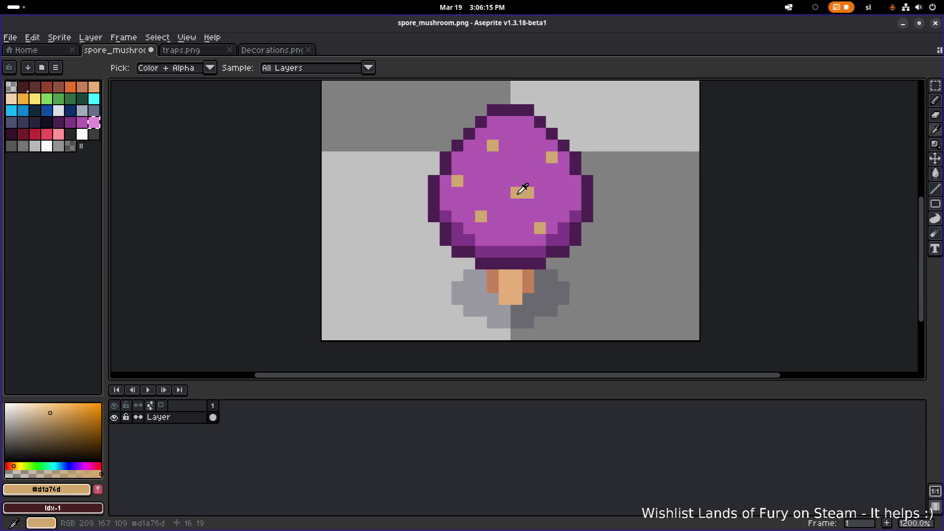
# Shift the centre spot one pixel left by painting its right side purple.
pyautogui.keyDown('alt'); pyautogui.click(517, 176); pyautogui.keyUp('alt')
pyautogui.click(514, 195)
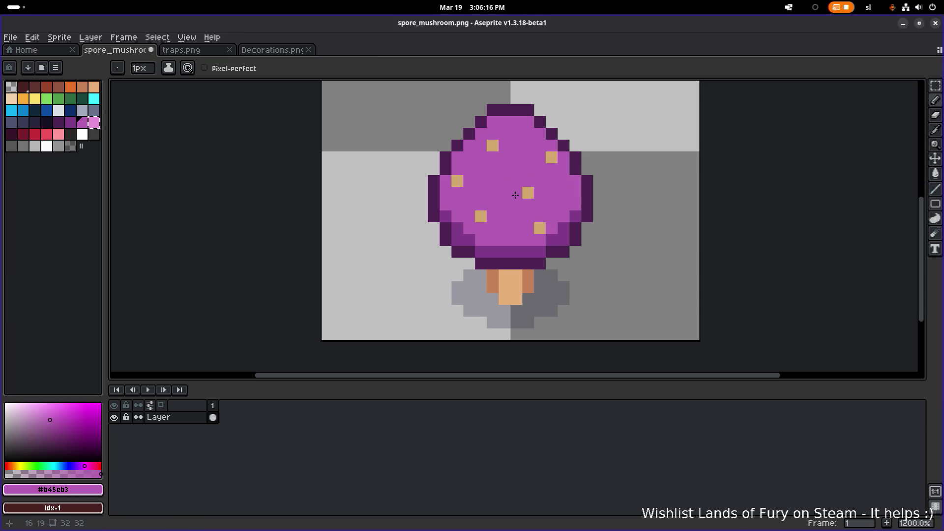
pyautogui.keyDown('alt'); pyautogui.click(548, 159); pyautogui.keyUp('alt')
pyautogui.click(540, 157)
pyautogui.keyDown('alt'); pyautogui.click(550, 167); pyautogui.keyUp('alt')
pyautogui.click(552, 157)
# Reshape the centre spot and add a tan spot on the cap's right side.
pyautogui.keyDown('alt'); pyautogui.click(528, 193); pyautogui.keyUp('alt')
pyautogui.click(520, 192)
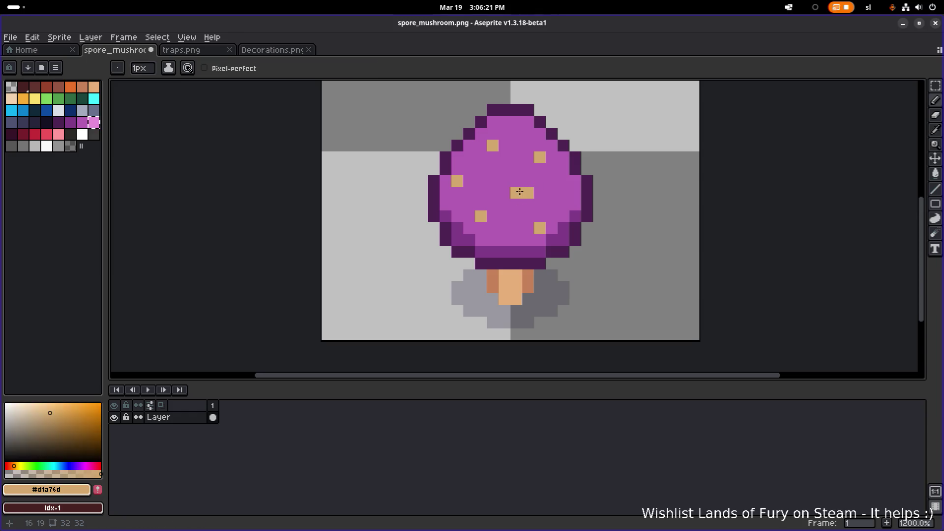
pyautogui.keyDown('alt'); pyautogui.click(531, 186); pyautogui.keyUp('alt')
pyautogui.click(528, 192)
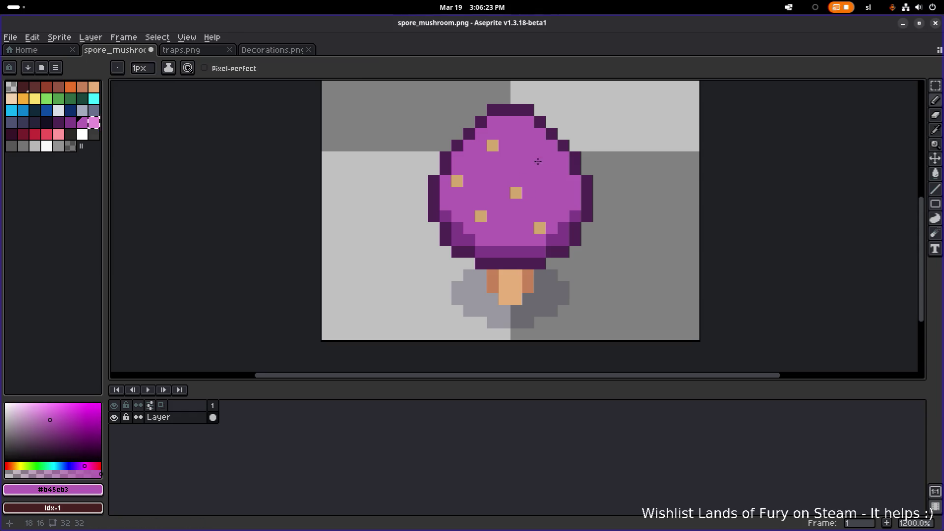
pyautogui.keyDown('alt'); pyautogui.click(545, 159); pyautogui.keyUp('alt')
pyautogui.click(558, 194)
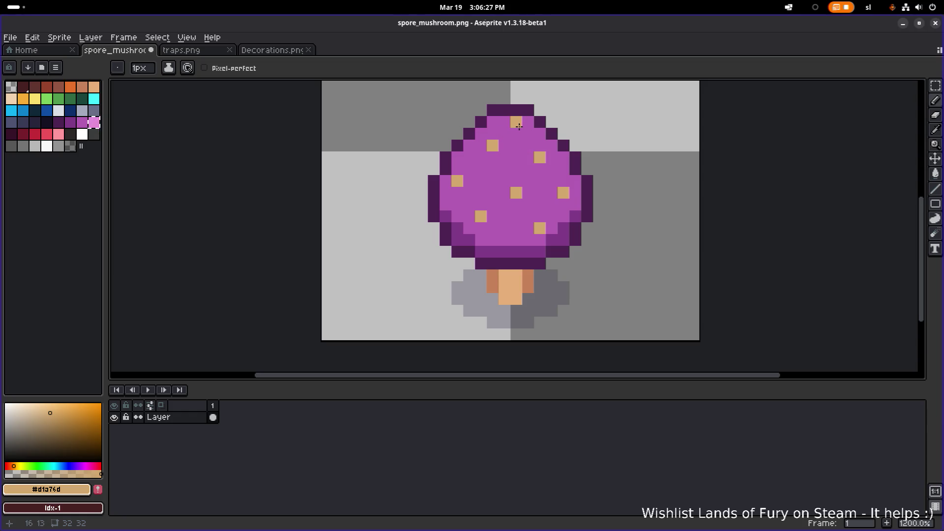
pyautogui.scroll(-5, 514, 127)
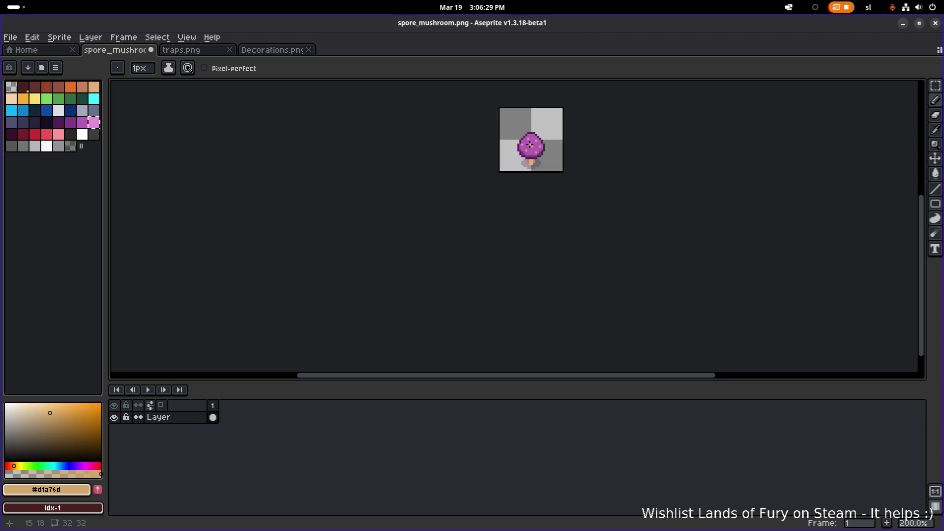
# Extend the right tan spot on the cap to two pixels tall.
pyautogui.scroll(5, 531, 147)
pyautogui.scroll(-1, 541, 186)
pyautogui.scroll(3, 546, 197)
pyautogui.press('i')
pyautogui.click(553, 201)
pyautogui.click(551, 181)
pyautogui.press('b')
pyautogui.click(541, 167)
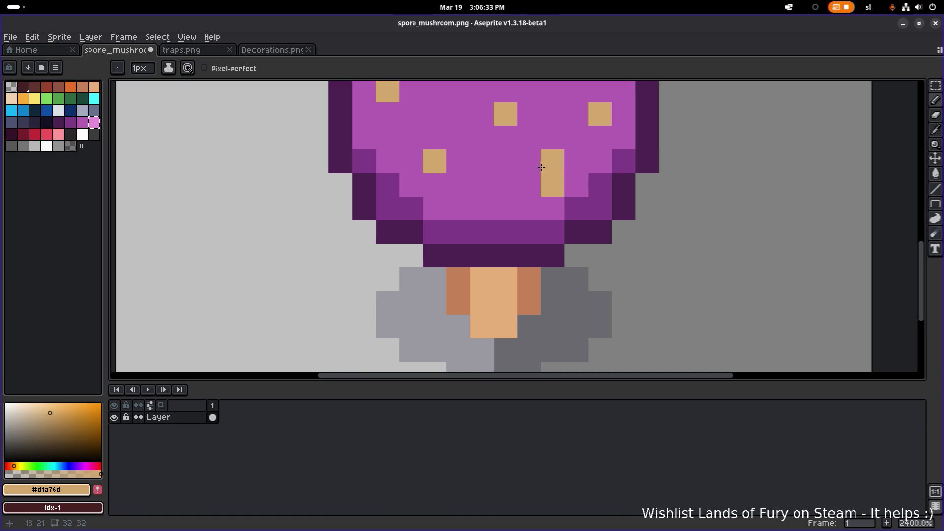
# Extend the central tan spot down by one pixel.
pyautogui.keyDown('alt'); pyautogui.click(573, 177); pyautogui.keyUp('alt')
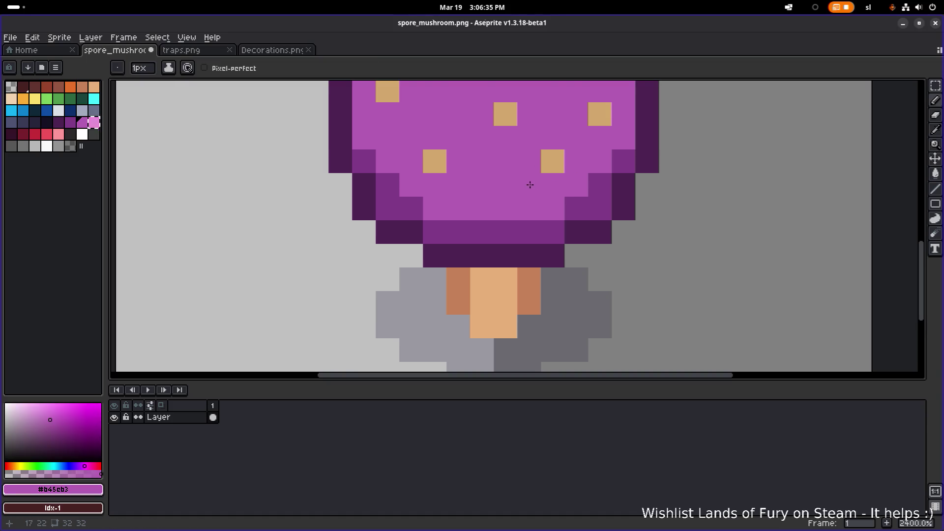
pyautogui.scroll(-5, 555, 178)
pyautogui.scroll(5, 555, 178)
pyautogui.keyDown('alt'); pyautogui.click(475, 202); pyautogui.keyUp('alt')
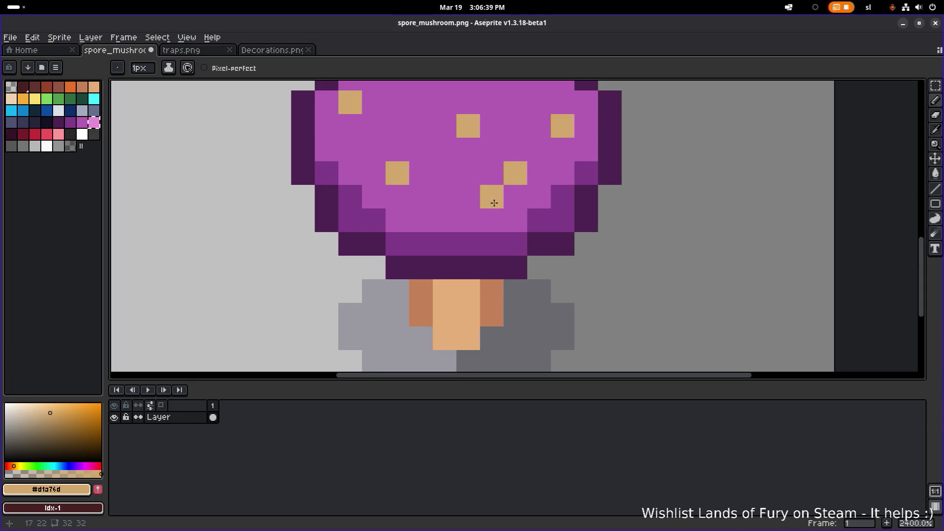
pyautogui.keyDown('alt'); pyautogui.click(509, 189); pyautogui.keyUp('alt')
pyautogui.scroll(-5, 491, 203)
pyautogui.scroll(4, 491, 204)
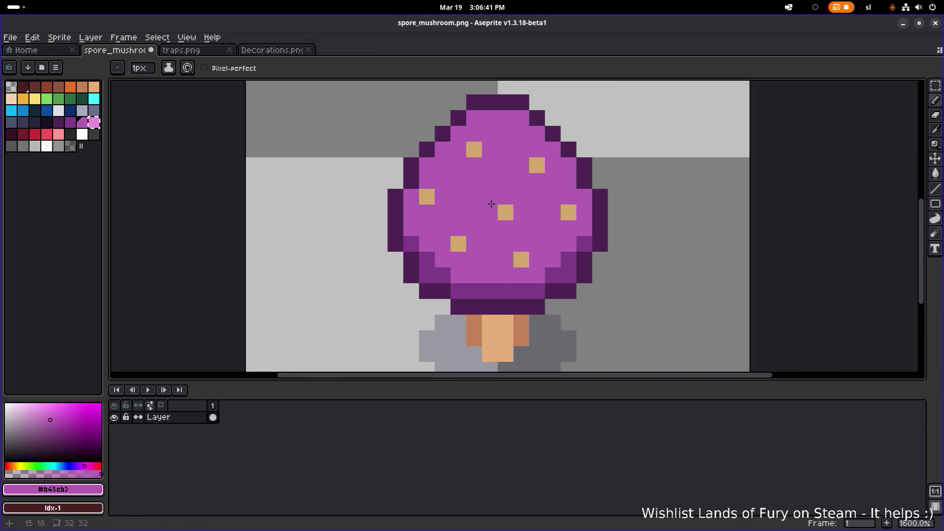
pyautogui.keyDown('alt'); pyautogui.click(505, 212); pyautogui.keyUp('alt')
pyautogui.click(504, 199)
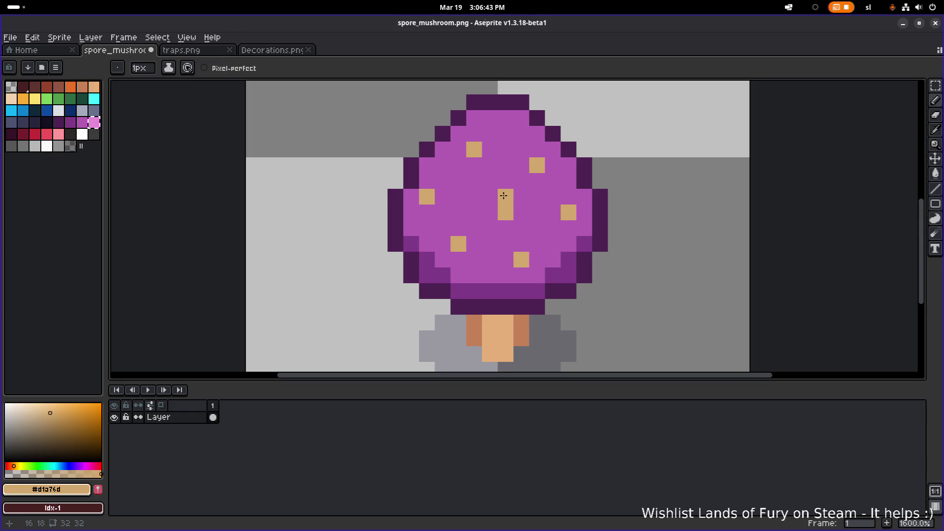
# Paint one tan spot over in purple and widen the central spot by a pixel.
pyautogui.keyDown('alt'); pyautogui.click(526, 161); pyautogui.keyUp('alt')
pyautogui.click(538, 165)
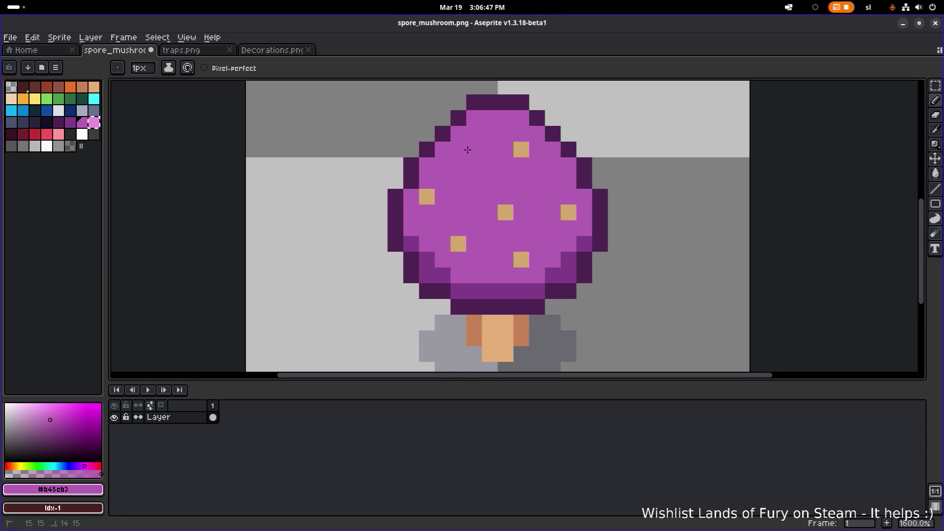
pyautogui.keyDown('alt'); pyautogui.click(506, 211); pyautogui.keyUp('alt')
pyautogui.click(521, 211)
pyautogui.keyDown('alt'); pyautogui.click(506, 189); pyautogui.keyUp('alt')
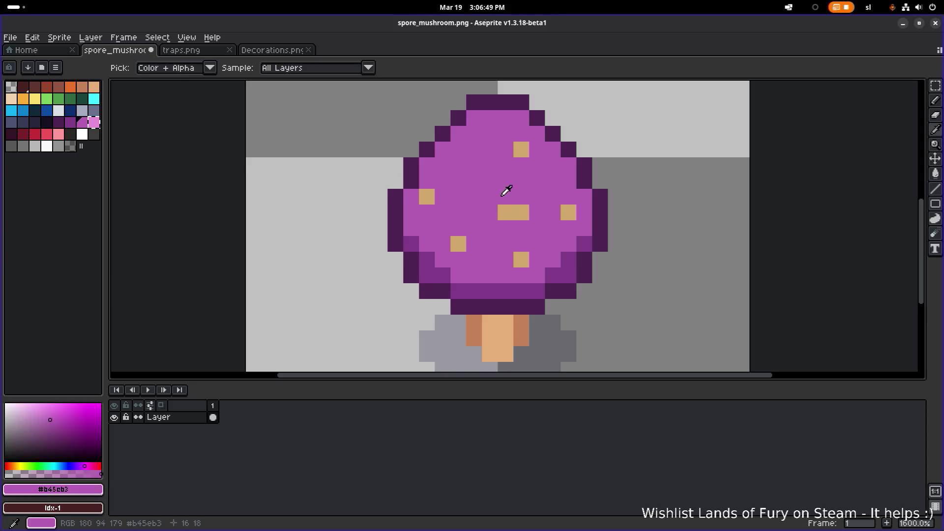
# Sample the tan and purple cap colours while zooming in to inspect the spots.
pyautogui.scroll(-6, 570, 187)
pyautogui.scroll(4, 570, 187)
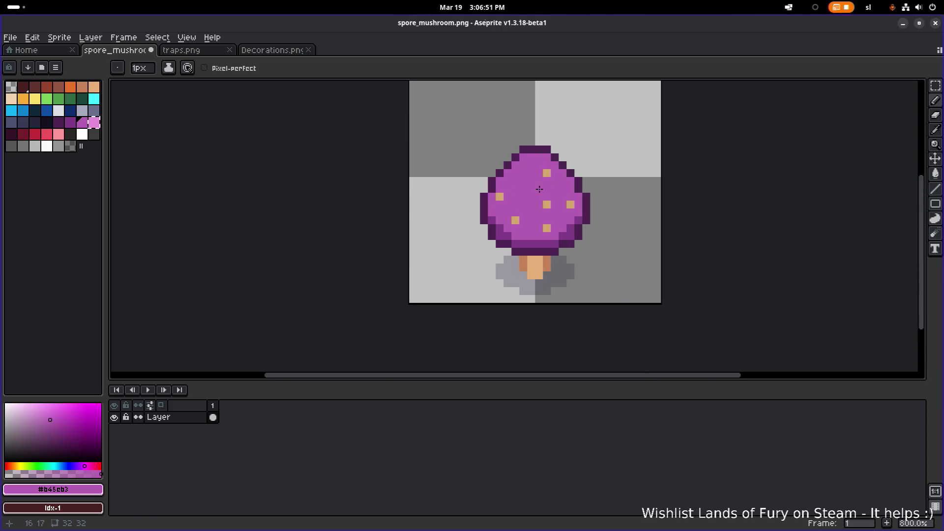
pyautogui.keyDown('alt'); pyautogui.click(525, 191); pyautogui.keyUp('alt')
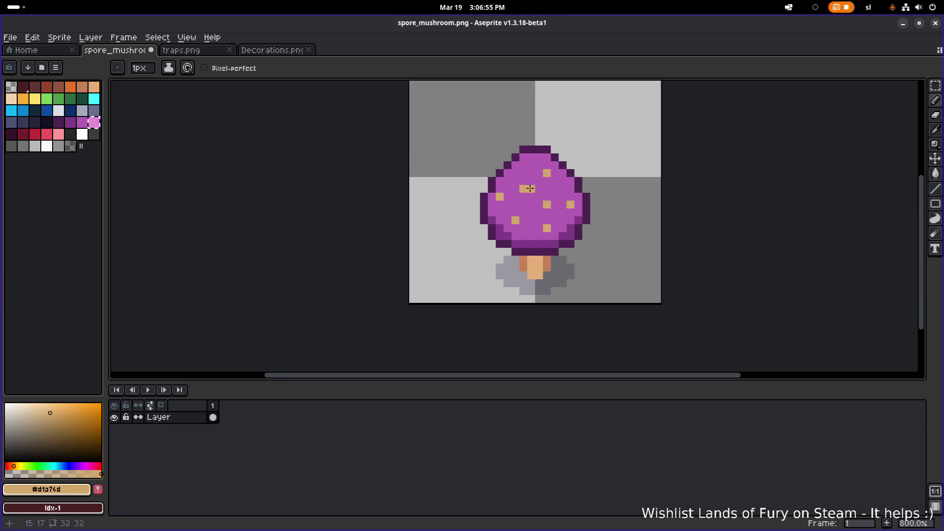
pyautogui.keyDown('alt'); pyautogui.click(541, 171); pyautogui.keyUp('alt')
pyautogui.scroll(-5, 583, 178)
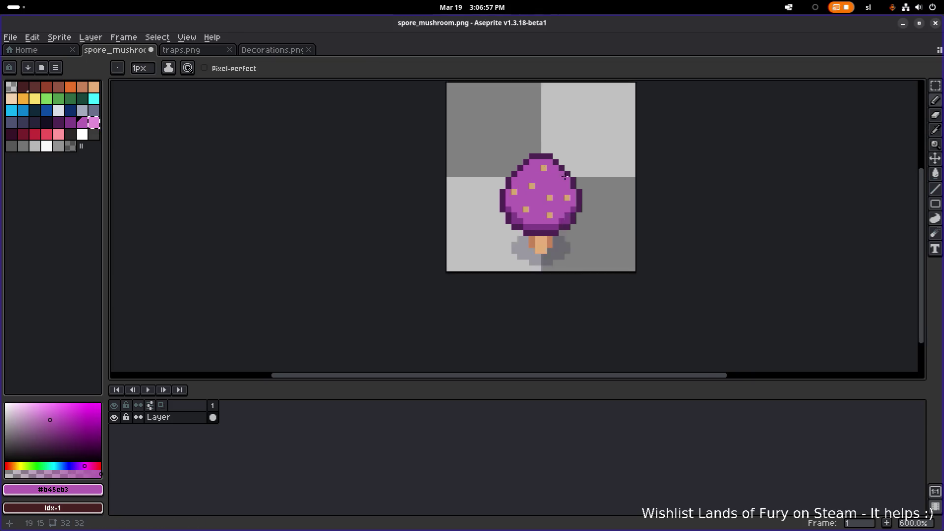
pyautogui.scroll(4, 581, 178)
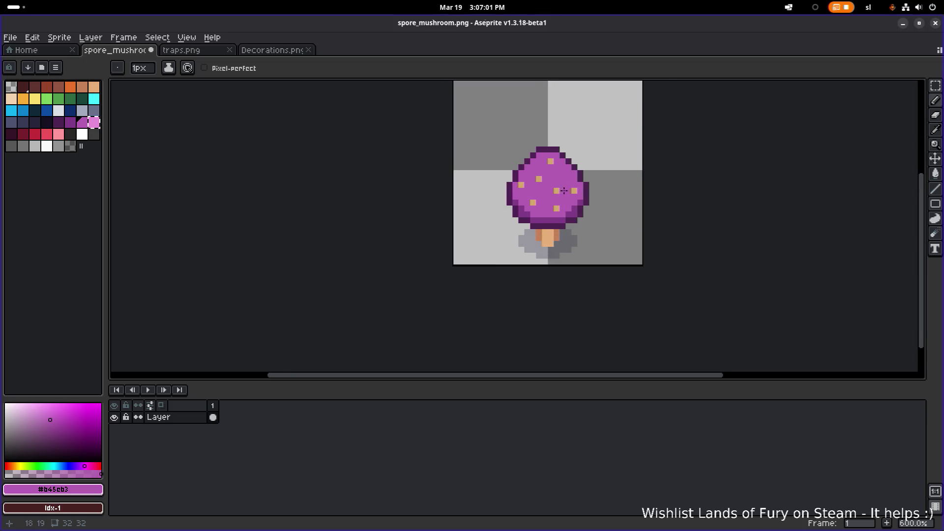
pyautogui.scroll(1, 565, 190)
pyautogui.scroll(-4, 593, 170)
pyautogui.scroll(4, 592, 193)
pyautogui.scroll(-3, 621, 191)
pyautogui.scroll(-1, 589, 189)
pyautogui.scroll(4, 586, 186)
# Compare colours on the cap's right spots, then edge the top tan spot in dark purple.
pyautogui.keyDown('alt'); pyautogui.click(583, 182); pyautogui.keyUp('alt')
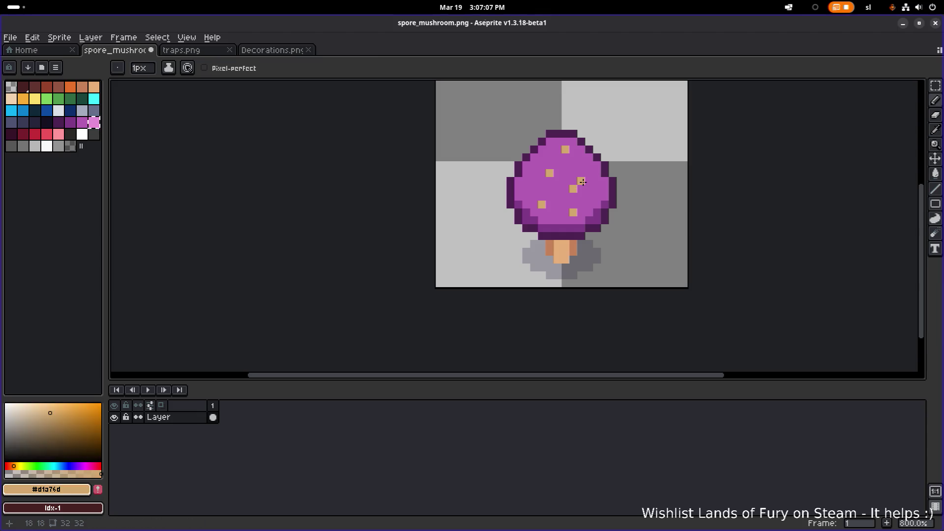
pyautogui.keyDown('alt'); pyautogui.click(584, 186); pyautogui.keyUp('alt')
pyautogui.scroll(-4, 605, 188)
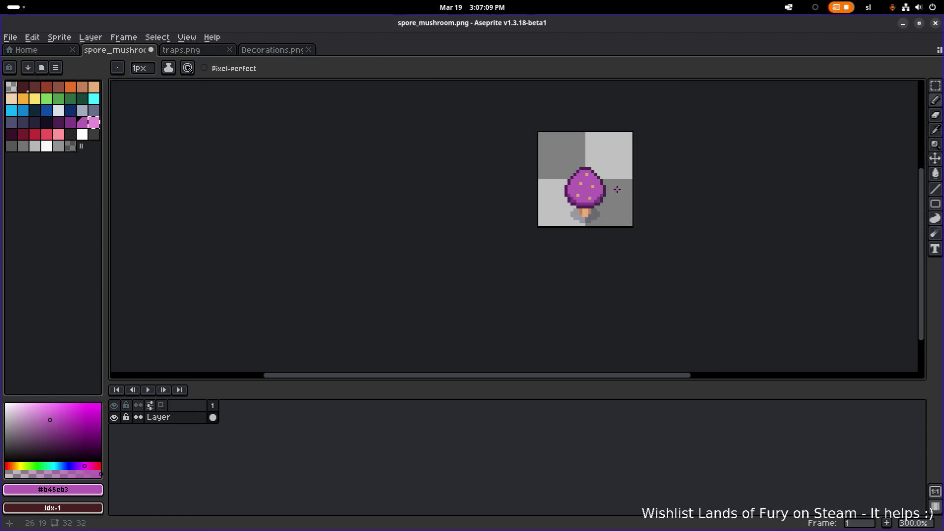
pyautogui.scroll(3, 591, 181)
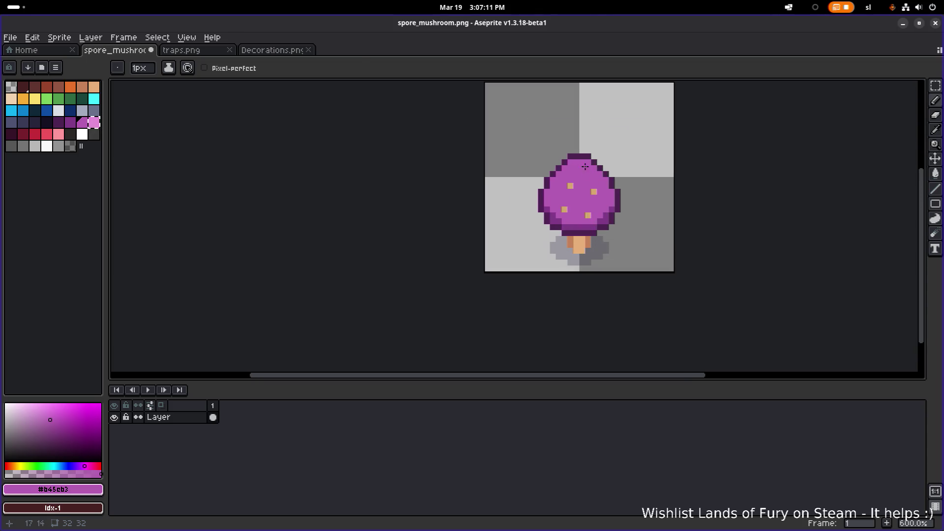
pyautogui.keyDown('alt'); pyautogui.click(585, 166); pyautogui.keyUp('alt')
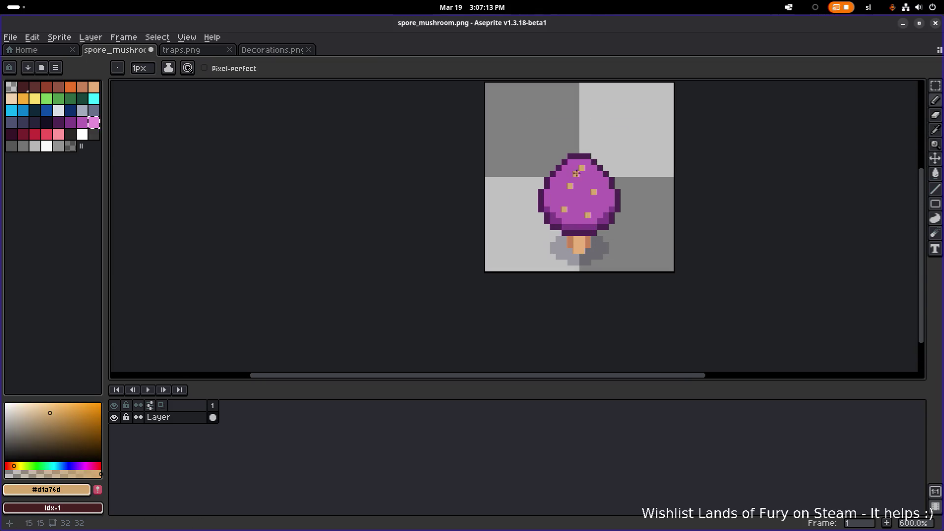
pyautogui.keyDown('alt'); pyautogui.click(585, 170); pyautogui.keyUp('alt')
pyautogui.scroll(-3, 576, 170)
pyautogui.scroll(6, 574, 182)
pyautogui.click(538, 146)
# Outline the top two tan spots on the cap with #7f3b86 dark-purple pixels.
pyautogui.click(549, 134)
pyautogui.click(562, 145)
pyautogui.click(549, 157)
pyautogui.click(490, 134)
pyautogui.click(502, 122)
pyautogui.click(514, 133)
pyautogui.click(502, 146)
# Outline the lower-left and lower-right tan spots in #7f3b86 dark purple.
pyautogui.click(490, 169)
pyautogui.click(502, 181)
pyautogui.click(491, 193)
pyautogui.click(479, 181)
pyautogui.click(538, 181)
pyautogui.click(538, 204)
pyautogui.click(550, 193)
pyautogui.scroll(-5, 591, 185)
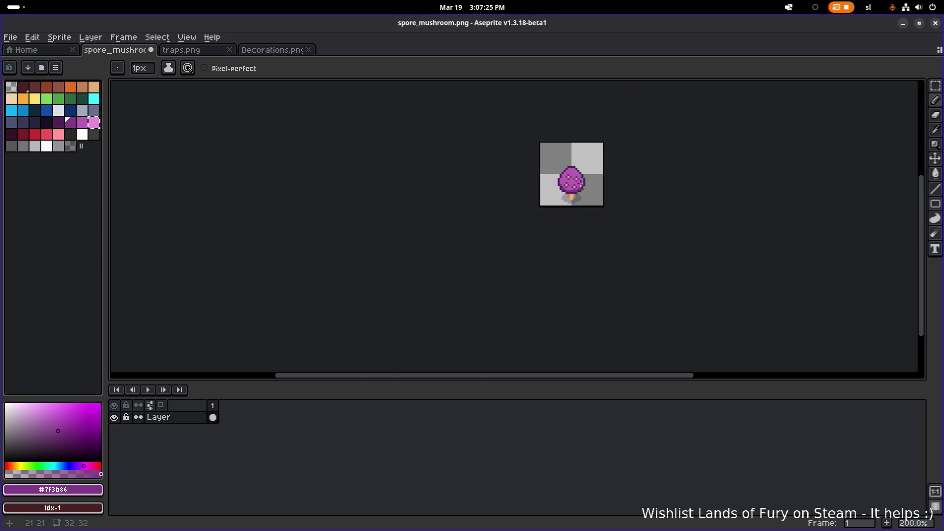
pyautogui.scroll(5, 581, 183)
# Repaint the dark pixels above the tan spots with the cap's #b45cb3 light purple.
pyautogui.keyDown('alt'); pyautogui.click(493, 181); pyautogui.keyUp('alt')
pyautogui.click(507, 183)
pyautogui.click(555, 195)
pyautogui.click(566, 147)
pyautogui.click(519, 135)
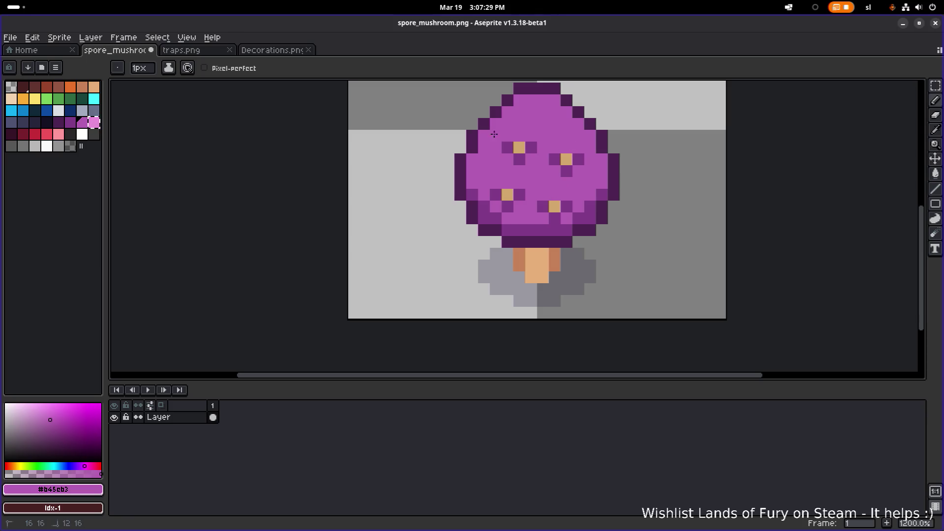
pyautogui.scroll(-6, 541, 162)
pyautogui.scroll(6, 565, 167)
# Repaint the remaining dark pixels beside the spots and near the cap's middle with #b45cb3.
pyautogui.click(540, 170)
pyautogui.click(563, 169)
pyautogui.keyDown('shift'); pyautogui.click(555, 183); pyautogui.keyUp('shift')
pyautogui.click(492, 158)
pyautogui.click(517, 158)
pyautogui.click(504, 205)
pyautogui.click(494, 217)
pyautogui.click(528, 217)
pyautogui.click(540, 229)
pyautogui.click(552, 216)
pyautogui.scroll(-4, 619, 189)
pyautogui.scroll(8, 619, 189)
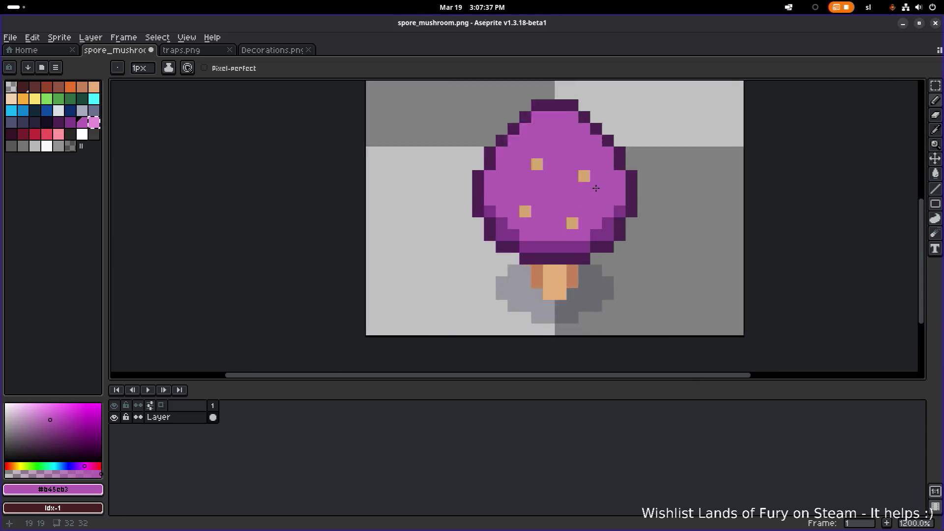
# Add dark-purple specks in the cap's centre and near its top.
pyautogui.keyDown('alt'); pyautogui.click(562, 239); pyautogui.keyUp('alt')
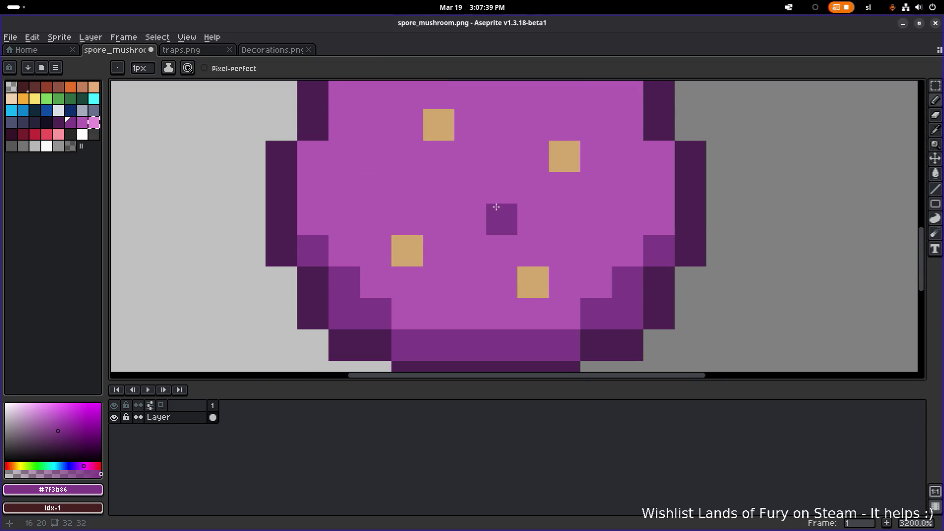
pyautogui.click(494, 207)
pyautogui.scroll(-6, 542, 201)
pyautogui.moveTo(543, 201); pyautogui.dragTo(534, 216)
pyautogui.click(504, 169)
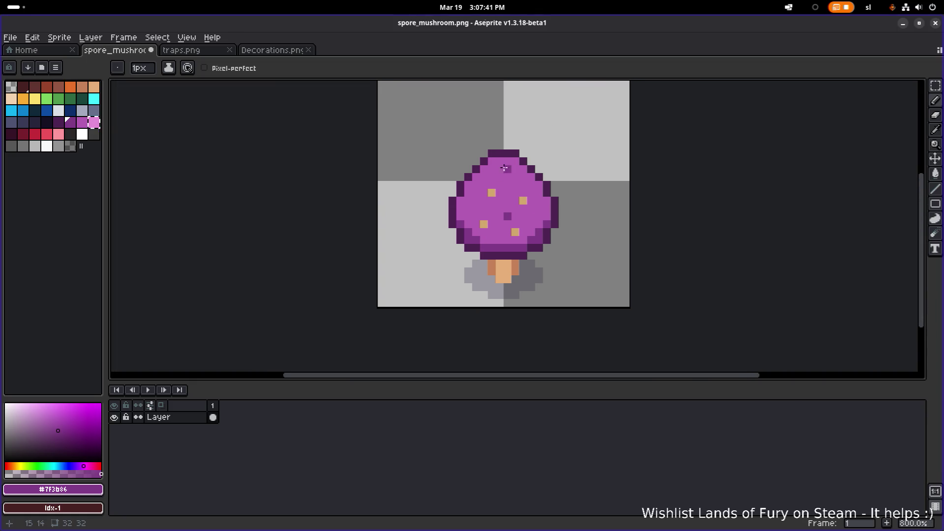
pyautogui.scroll(-2, 585, 185)
pyautogui.scroll(3, 579, 186)
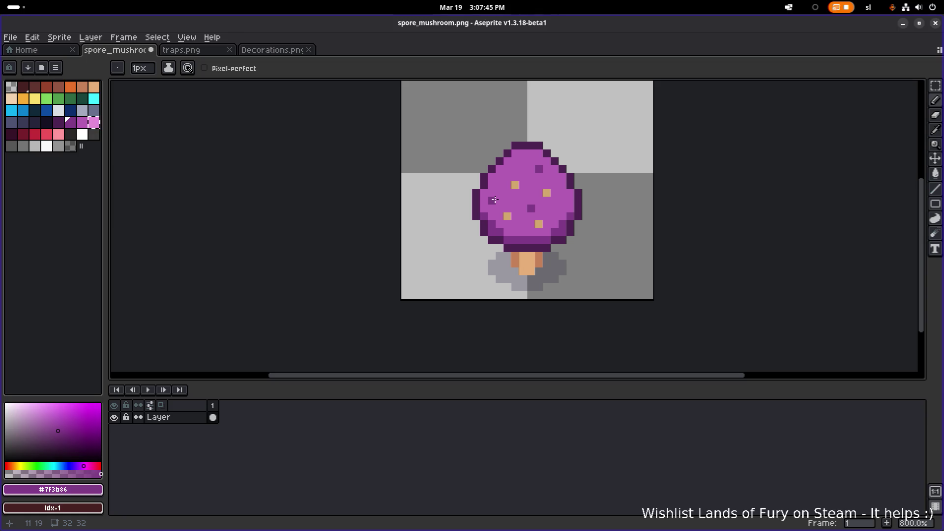
pyautogui.scroll(-4, 626, 206)
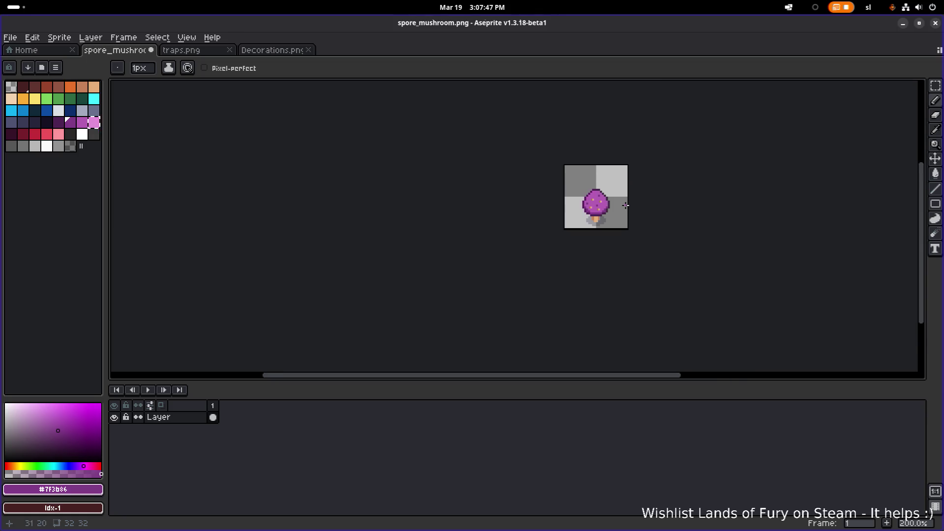
pyautogui.scroll(5, 612, 205)
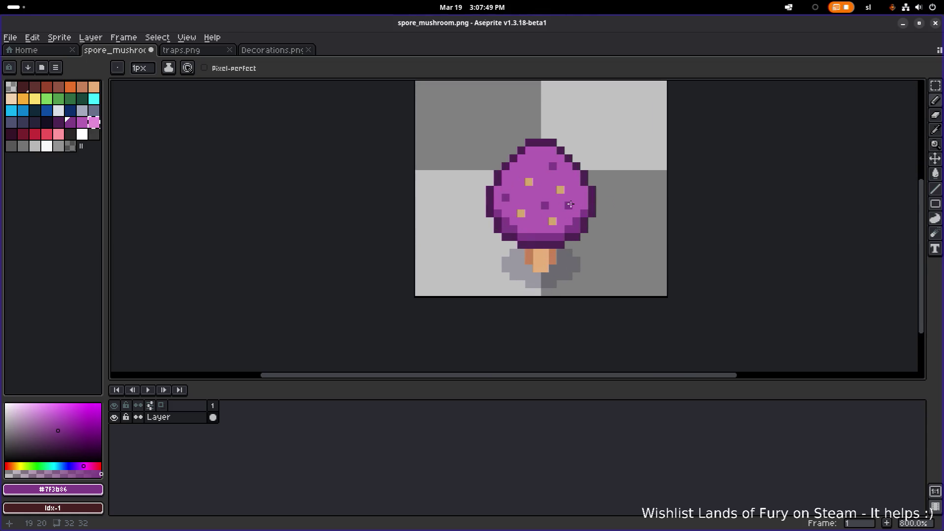
pyautogui.scroll(-2, 628, 207)
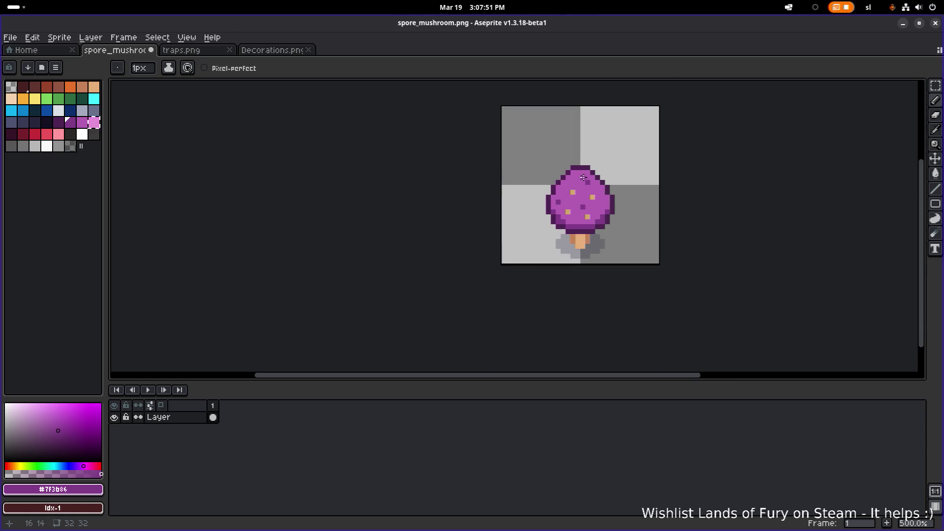
pyautogui.scroll(2, 582, 178)
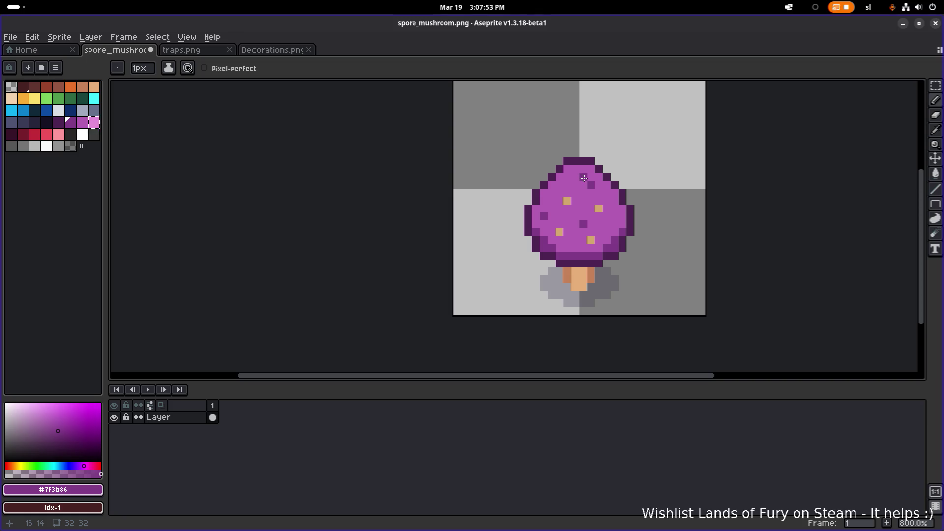
pyautogui.keyDown('alt'); pyautogui.click(595, 183); pyautogui.keyUp('alt')
pyautogui.scroll(-4, 642, 189)
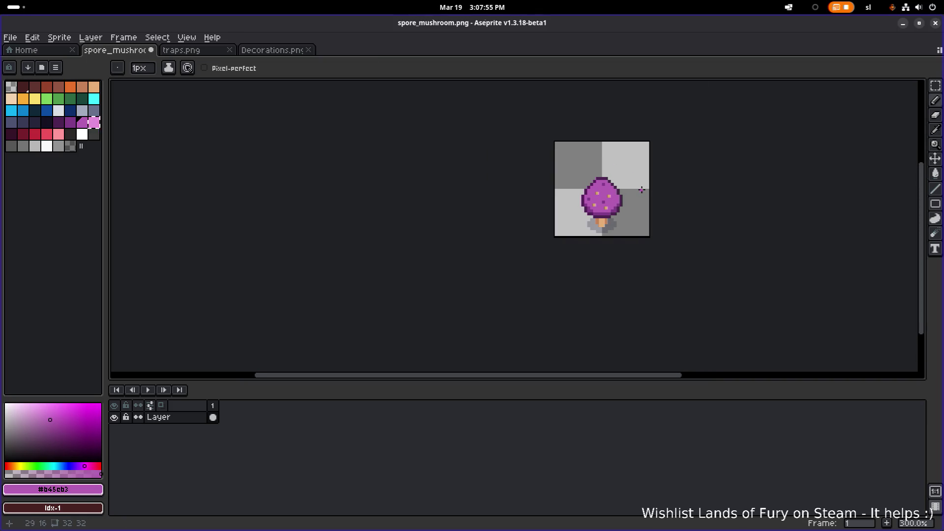